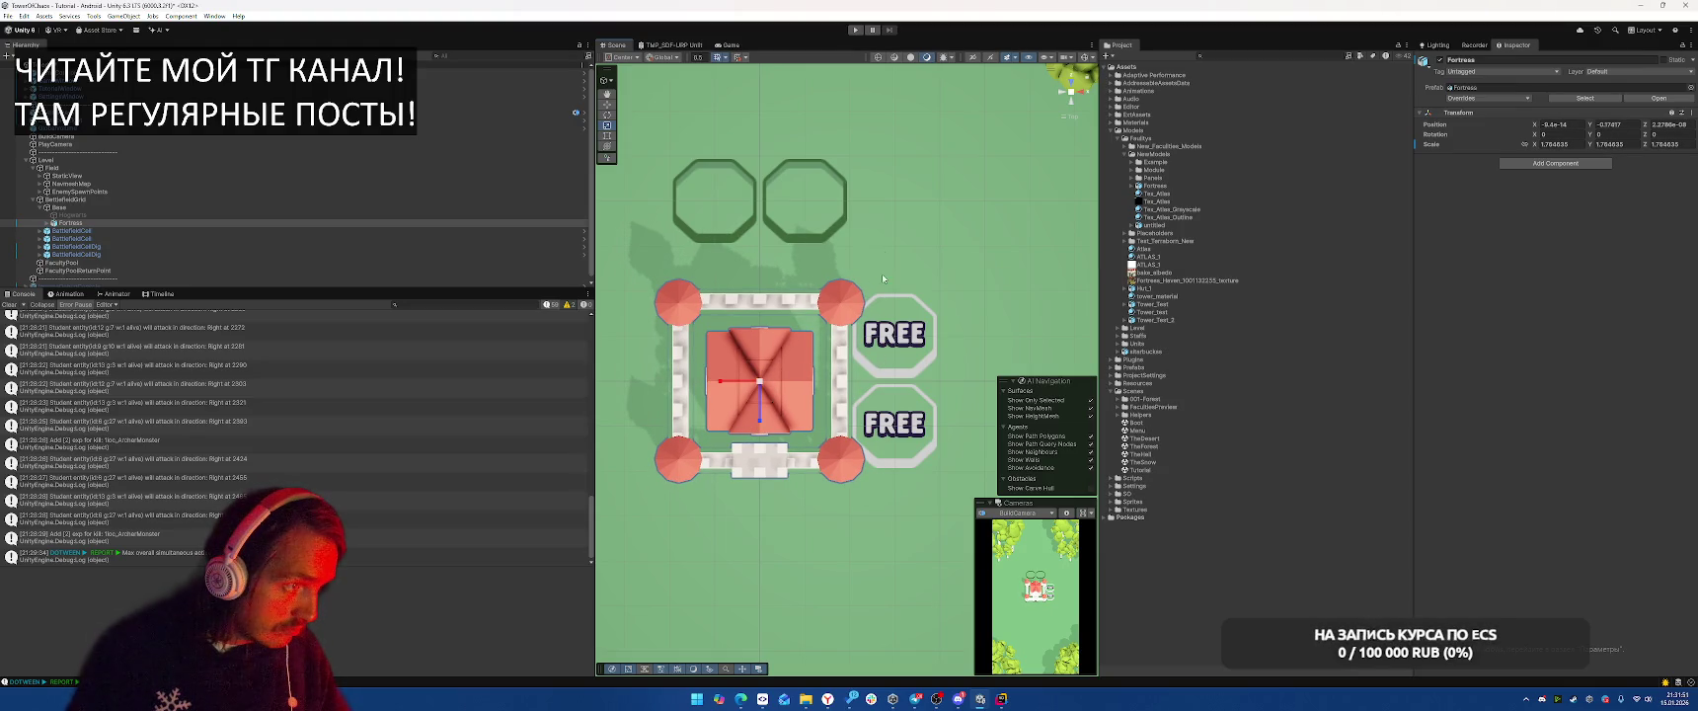
Open the Boot scene and run Play mode up to the 'Choose your faculty' tutorial screen
{"action": "left_click", "coordinate": [855, 31]}
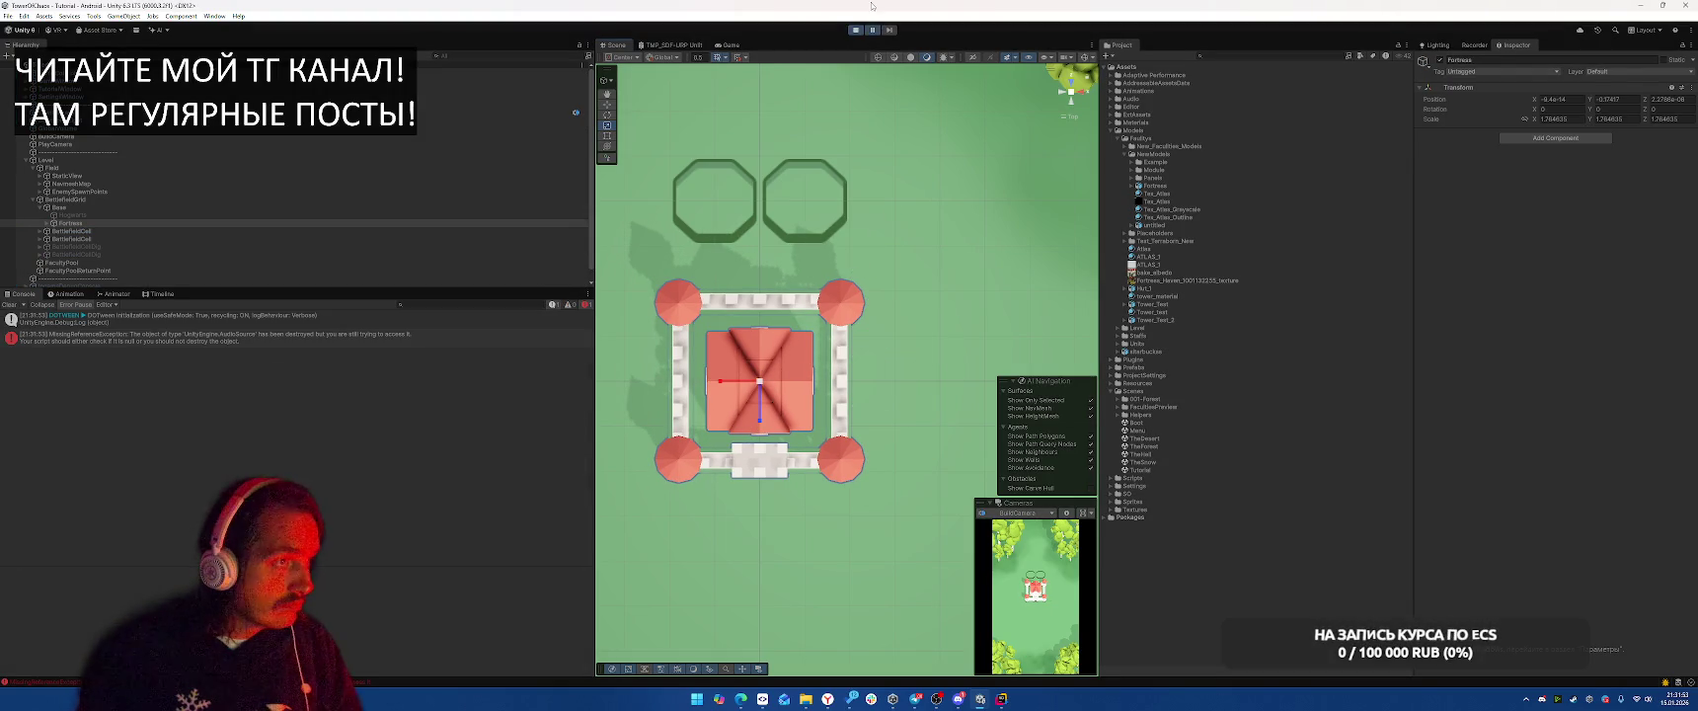
{"action": "left_click", "coordinate": [855, 31]}
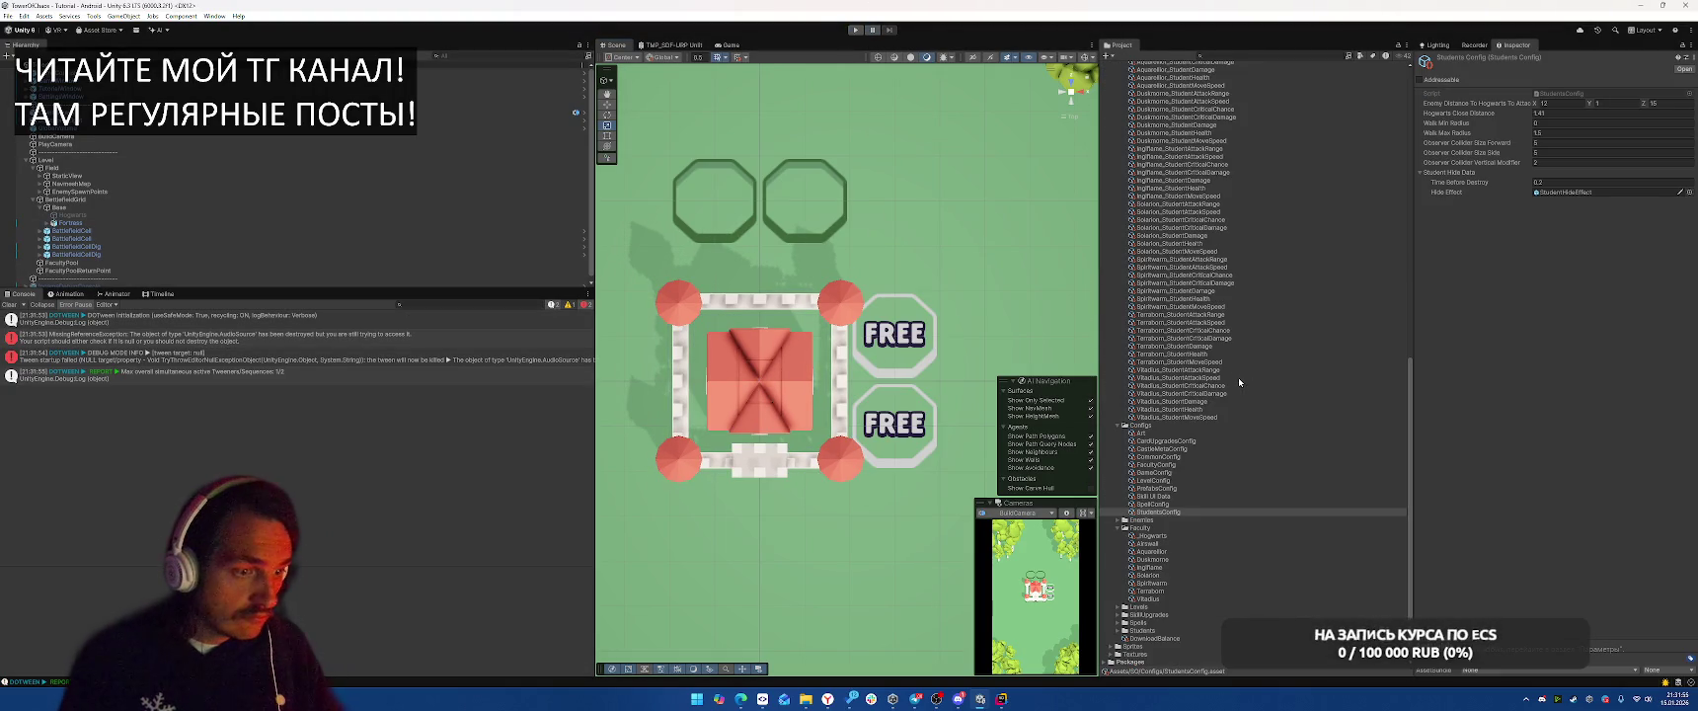
{"action": "double_click", "coordinate": [1143, 269]}
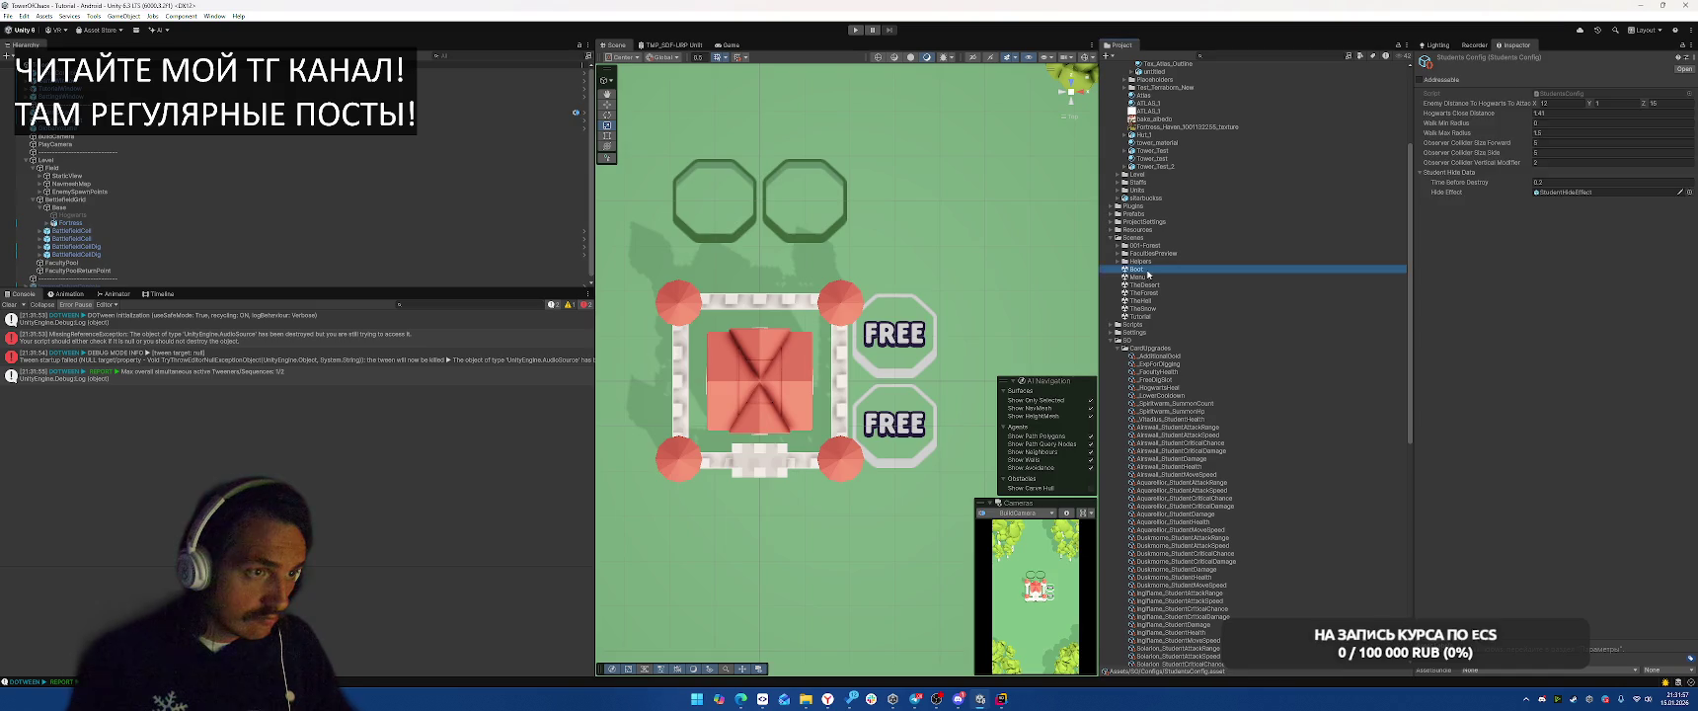
{"action": "left_click", "coordinate": [855, 31]}
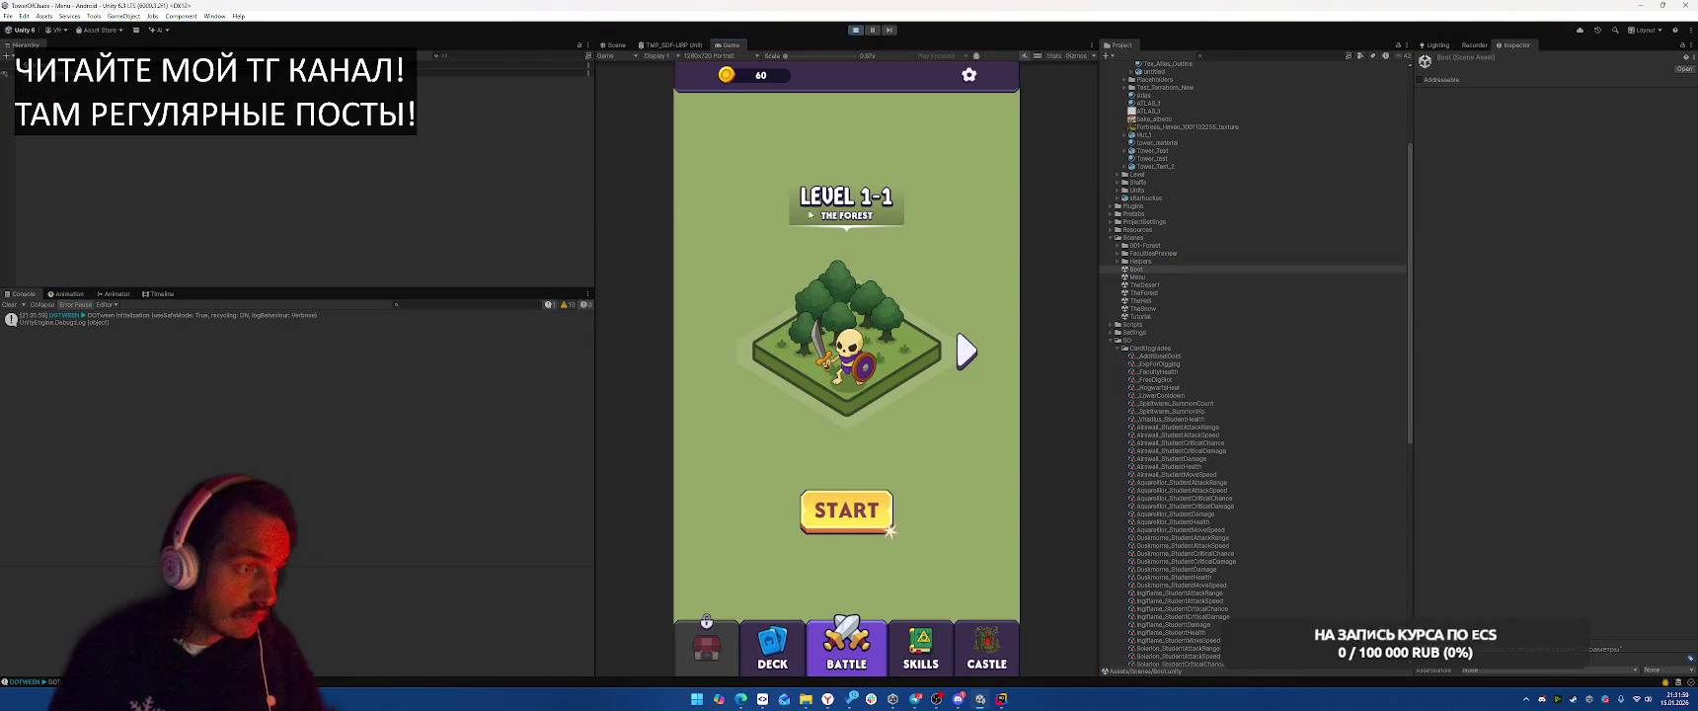
{"action": "left_click", "coordinate": [856, 29]}
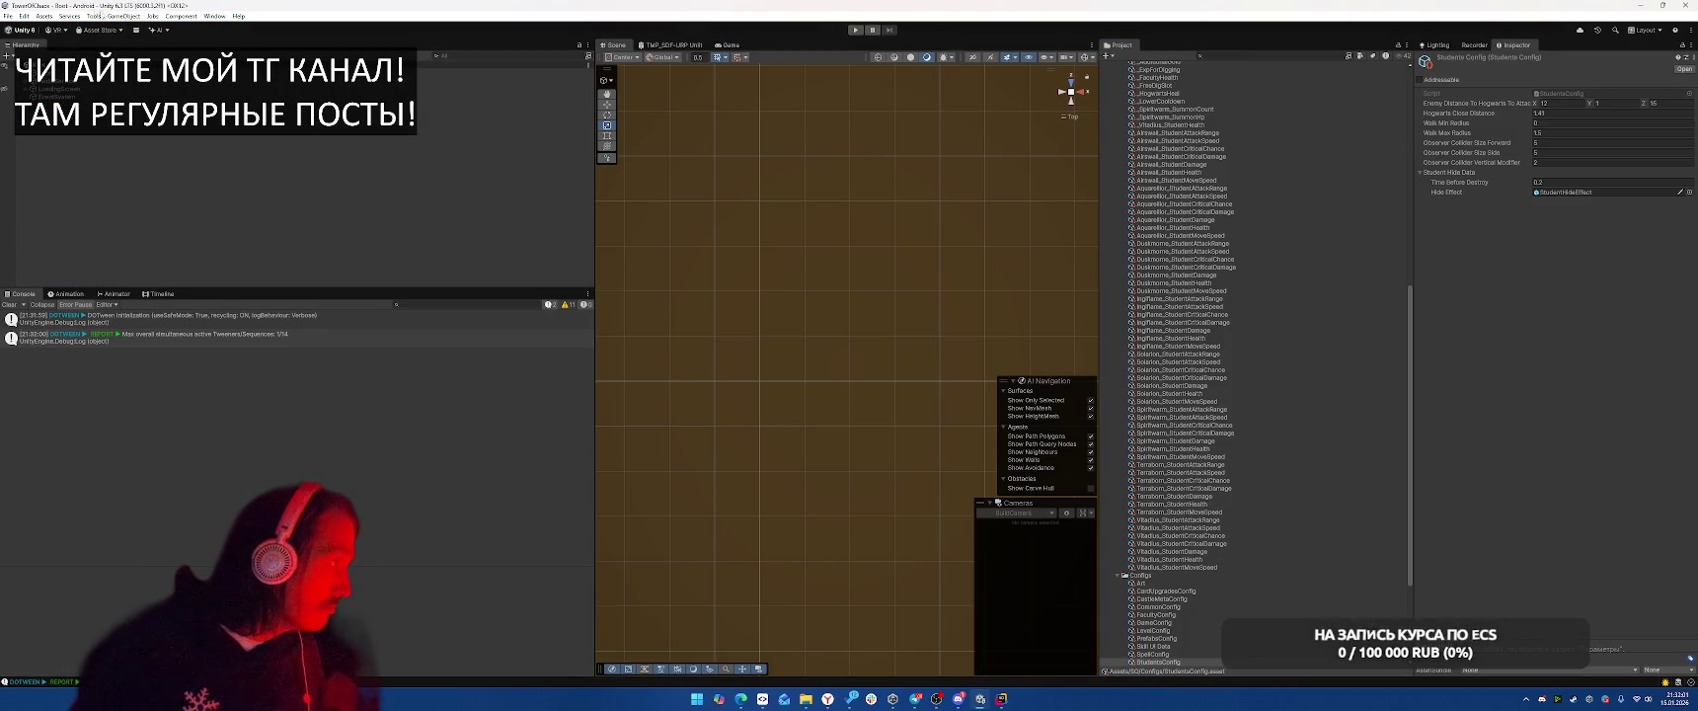
{"action": "left_click", "coordinate": [91, 17]}
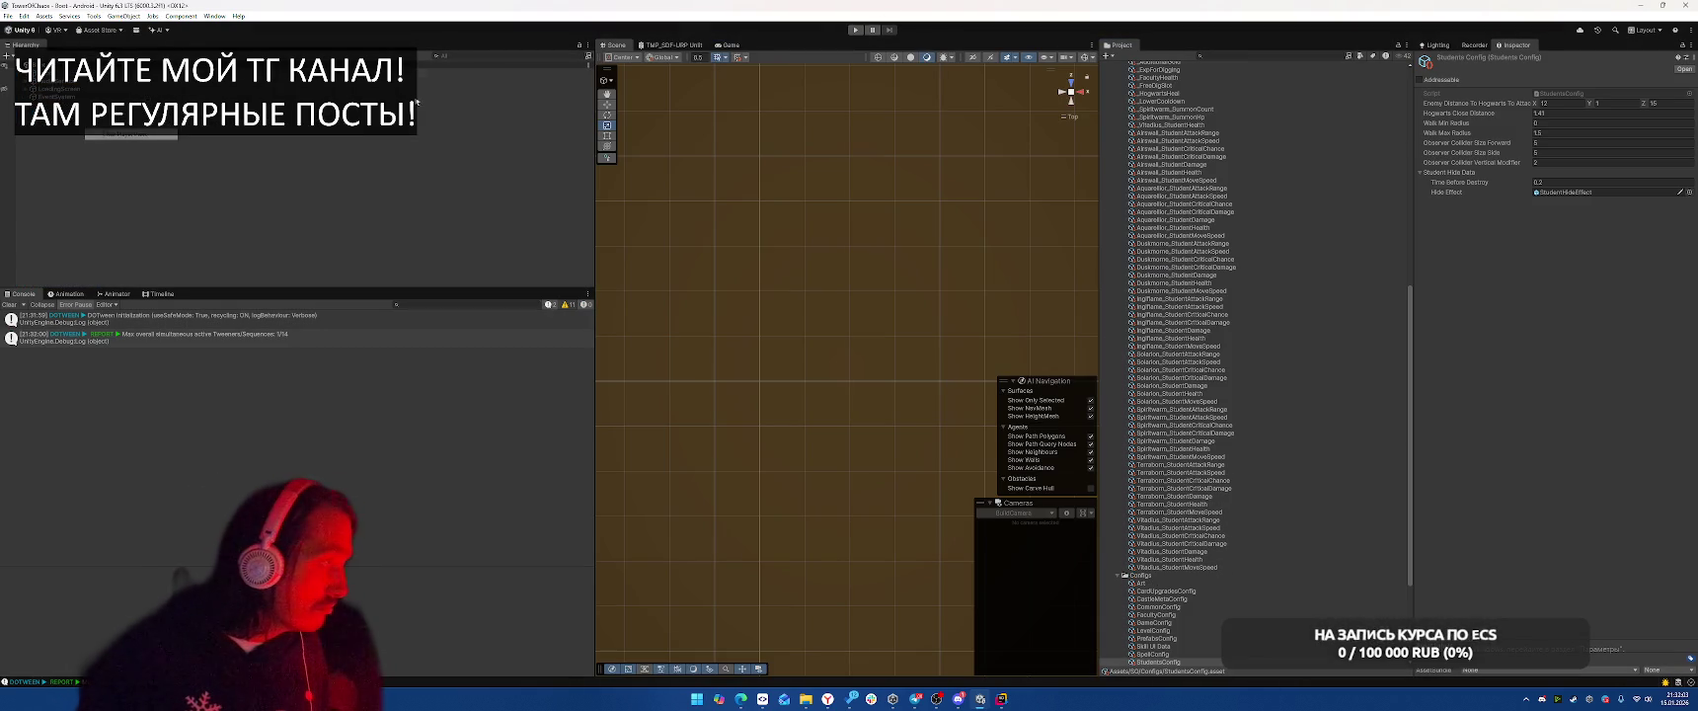
{"action": "left_click", "coordinate": [855, 31]}
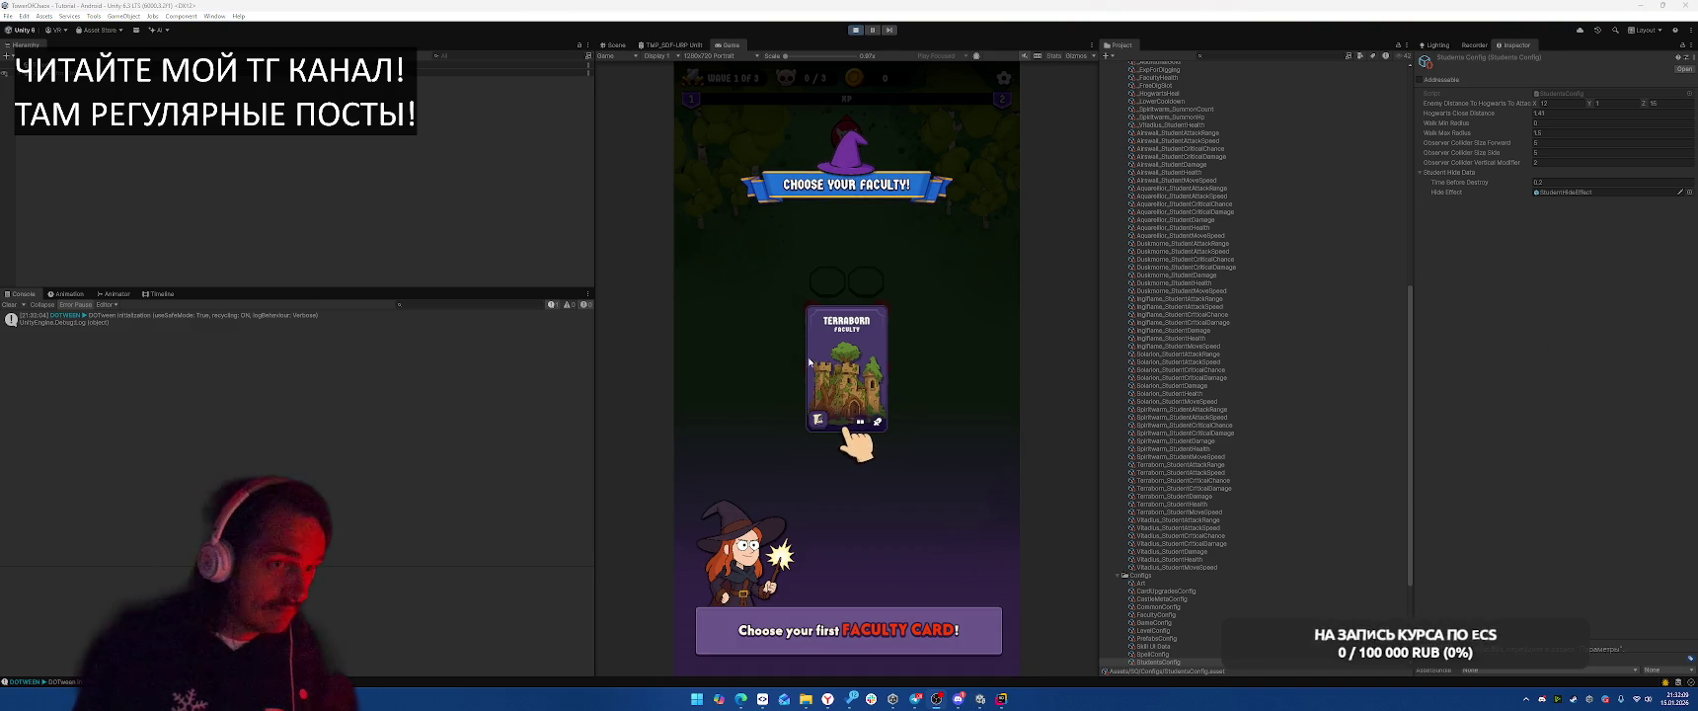
Stop Play mode and open the student_airwall_level_1 prefab from Prefabs > Students
{"action": "left_click", "coordinate": [1474, 44]}
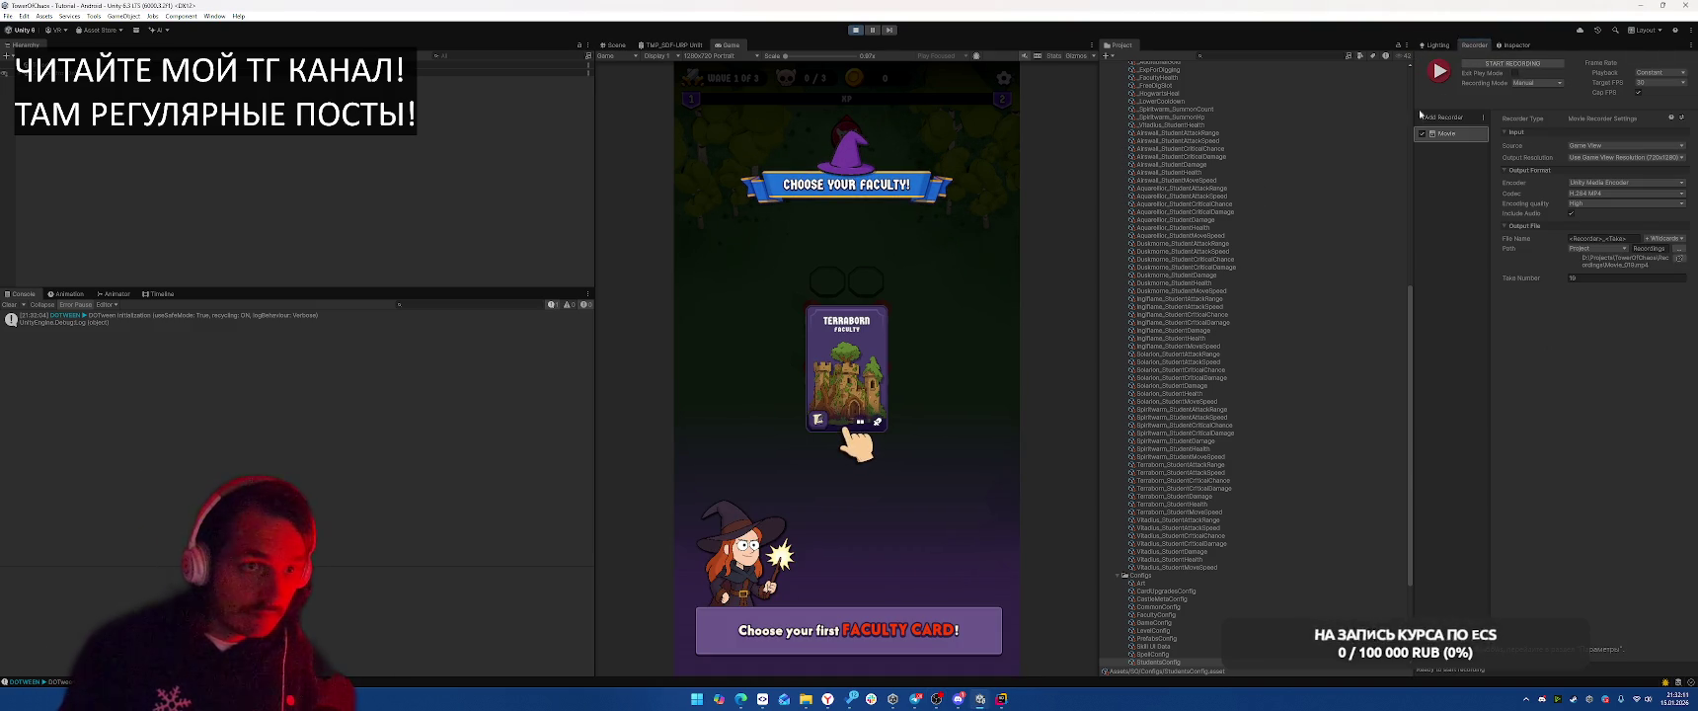
{"action": "left_click", "coordinate": [854, 30]}
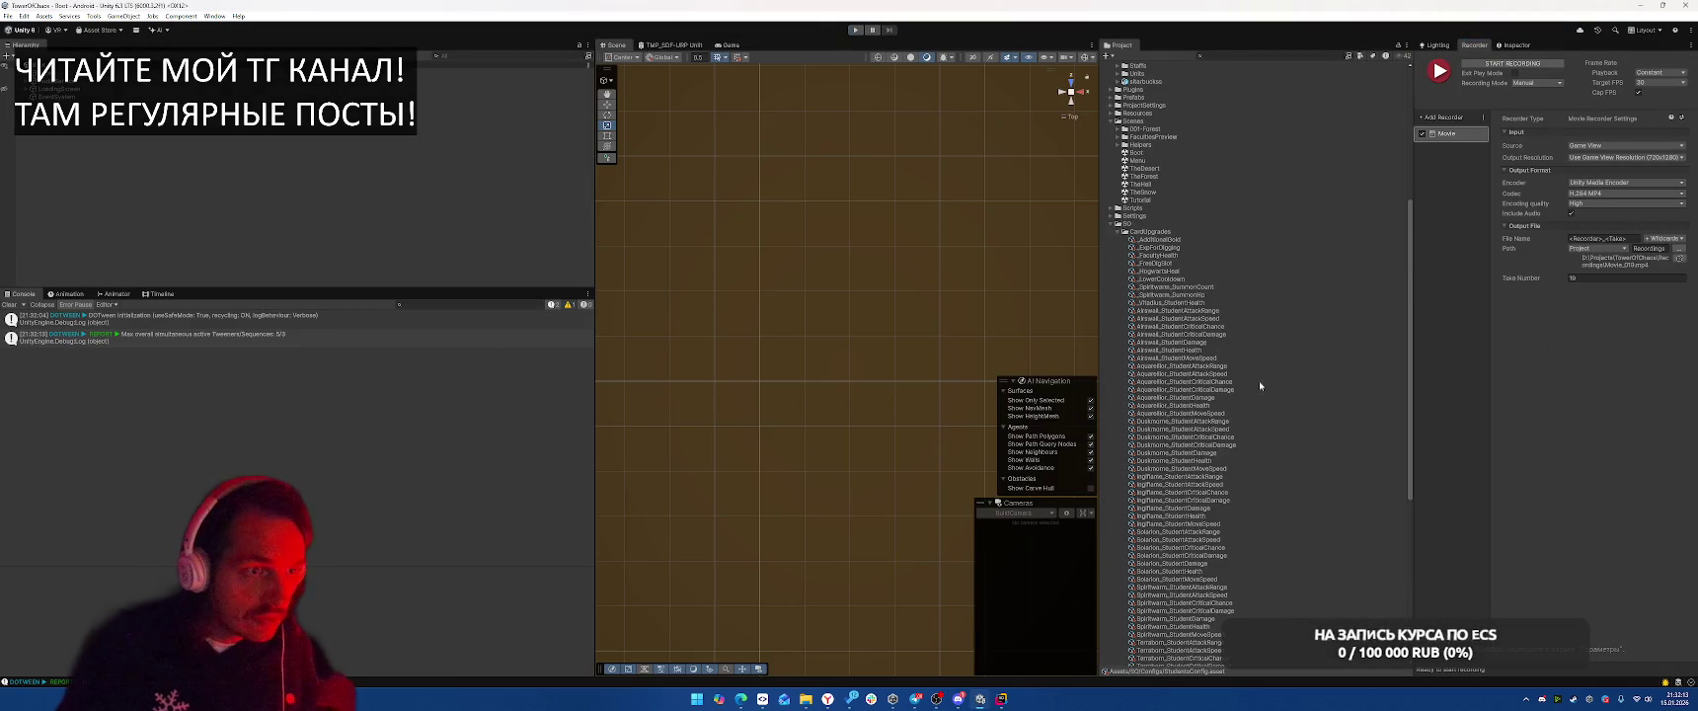
{"action": "left_click", "coordinate": [1113, 462]}
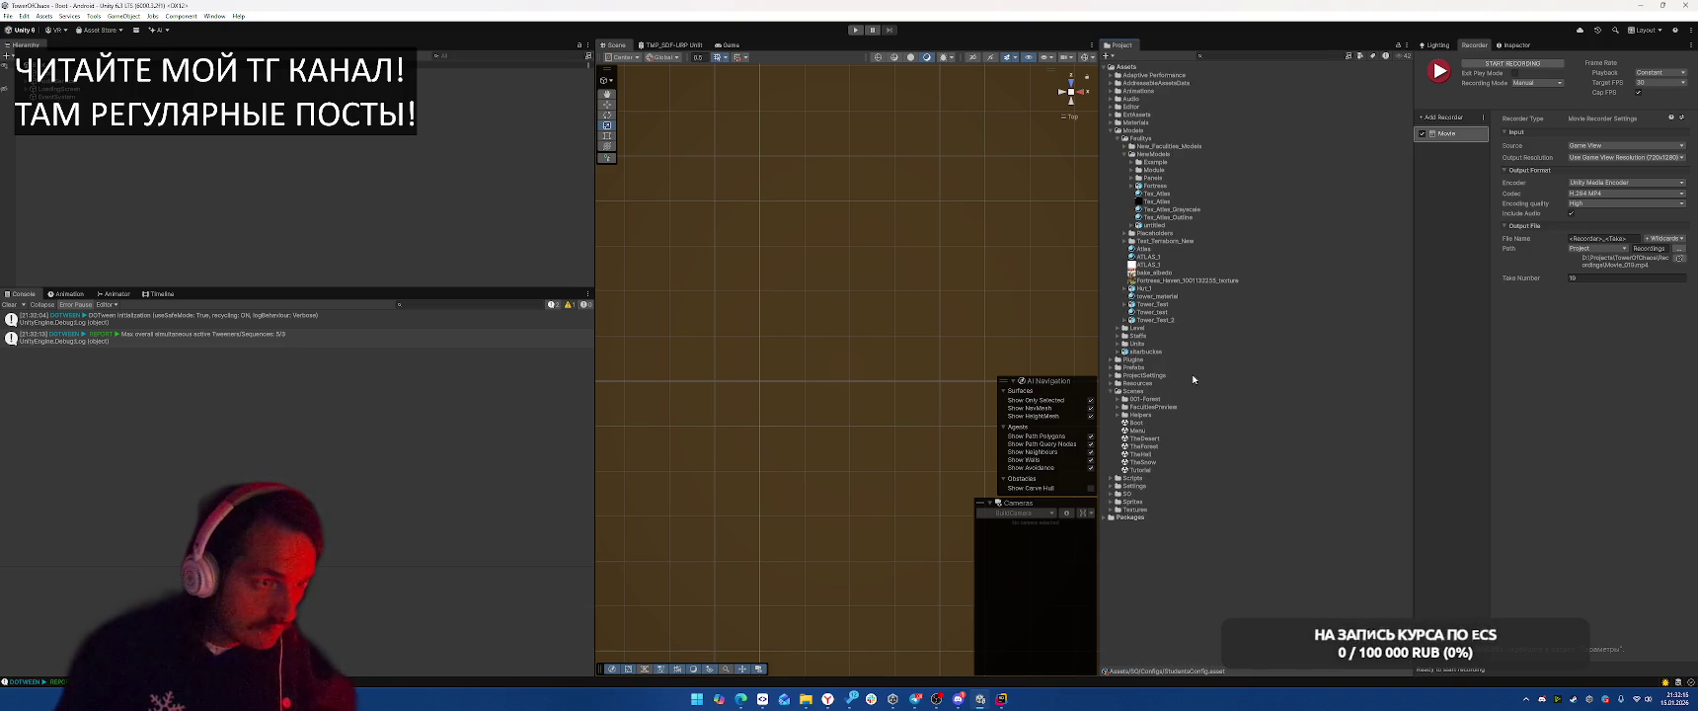
{"action": "left_click", "coordinate": [1112, 367]}
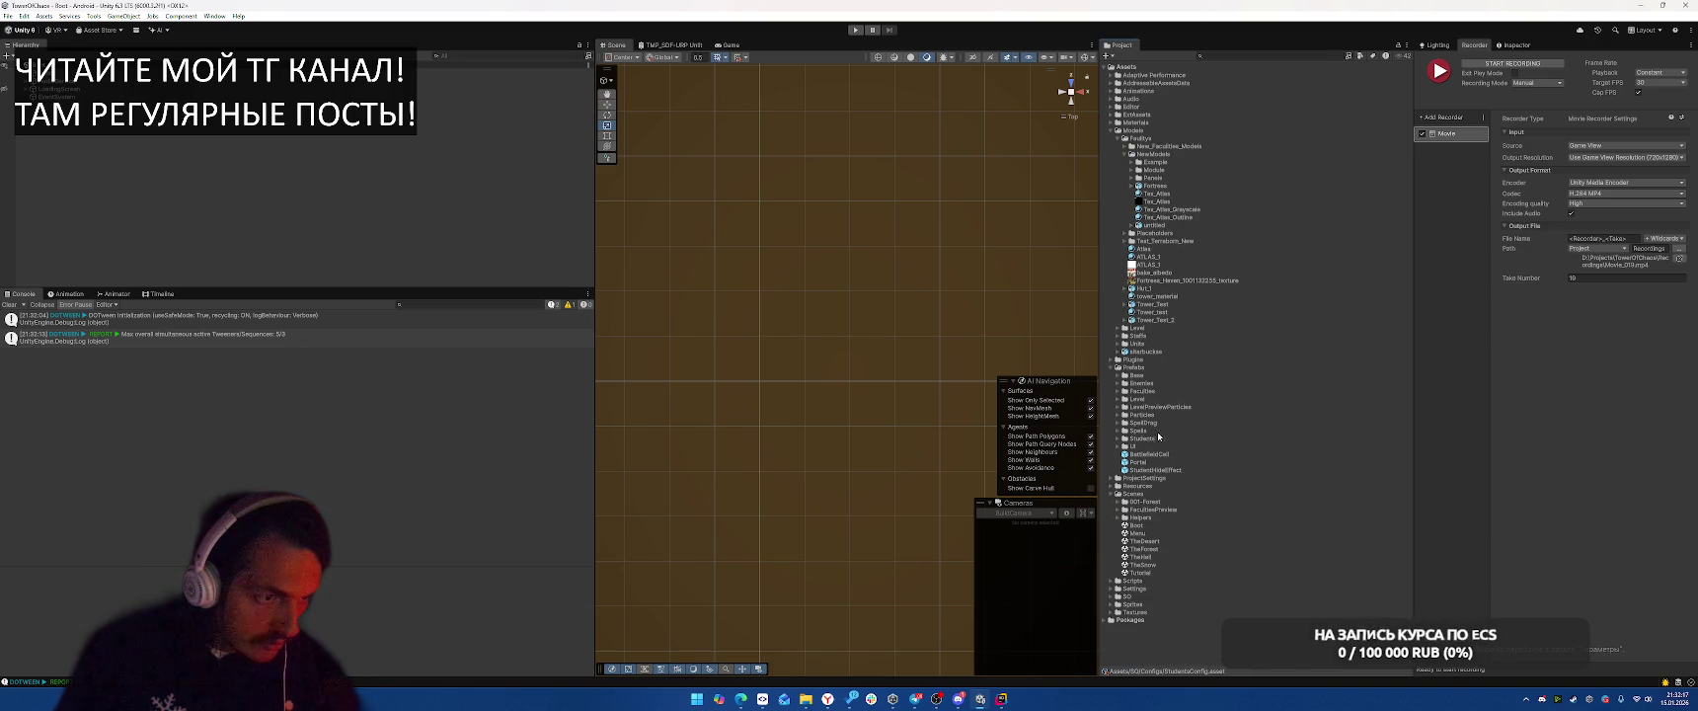
{"action": "left_click", "coordinate": [1118, 440]}
{"action": "left_click", "coordinate": [1173, 454]}
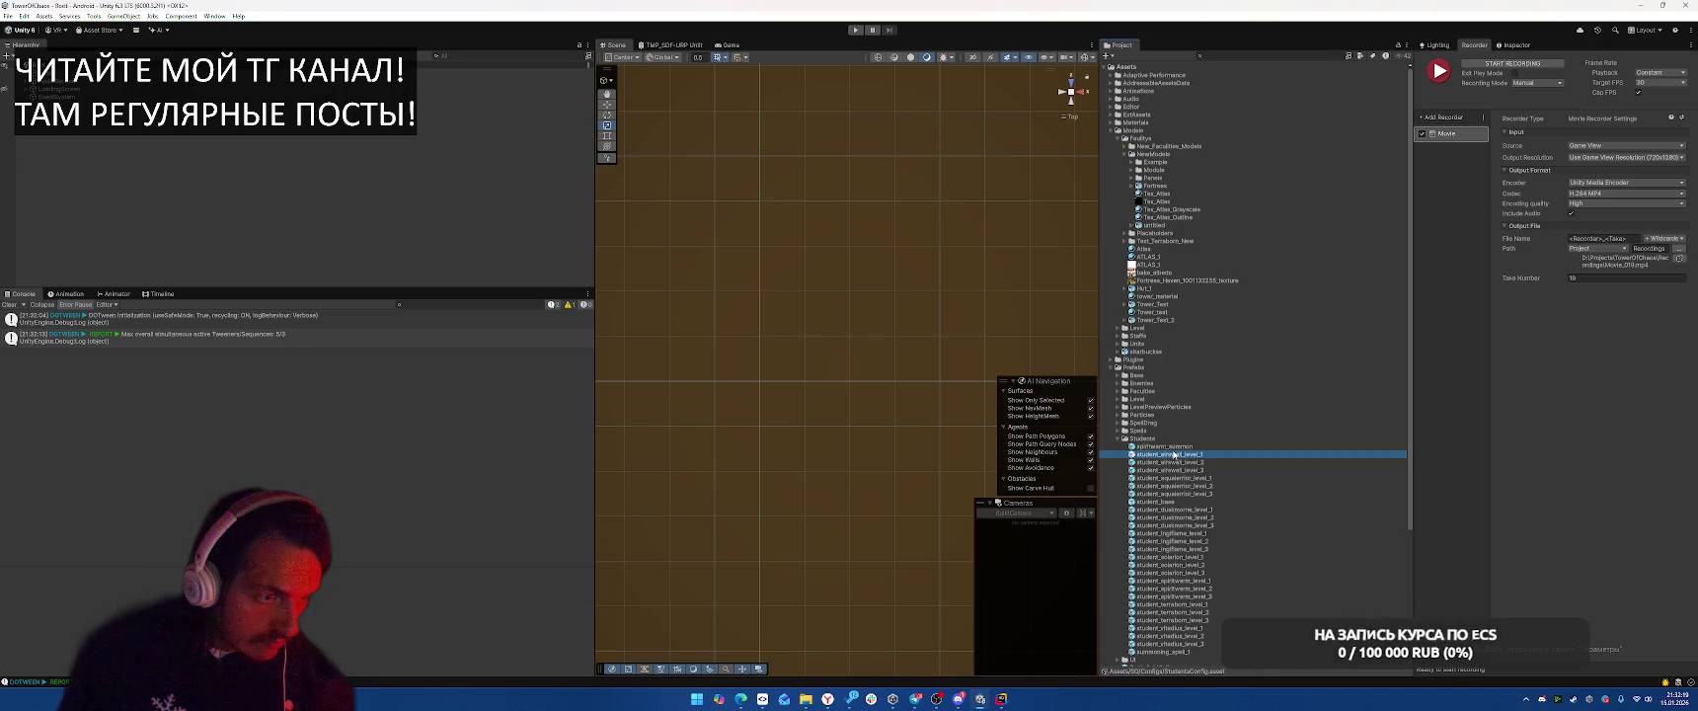
{"action": "scroll", "coordinate": [1174, 463], "scroll_direction": "down", "scroll_amount": 5}
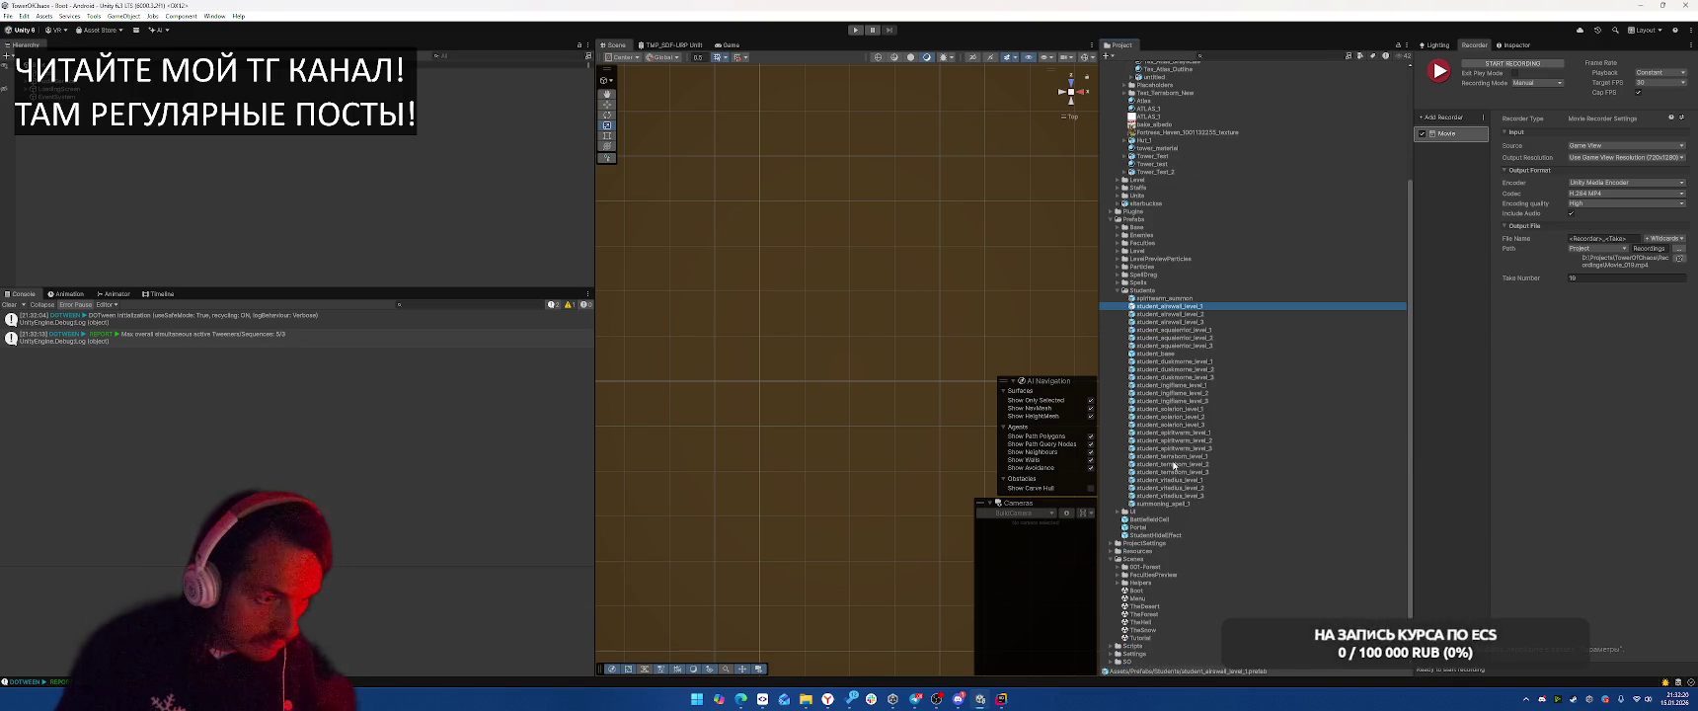
{"action": "double_click", "coordinate": [1190, 310]}
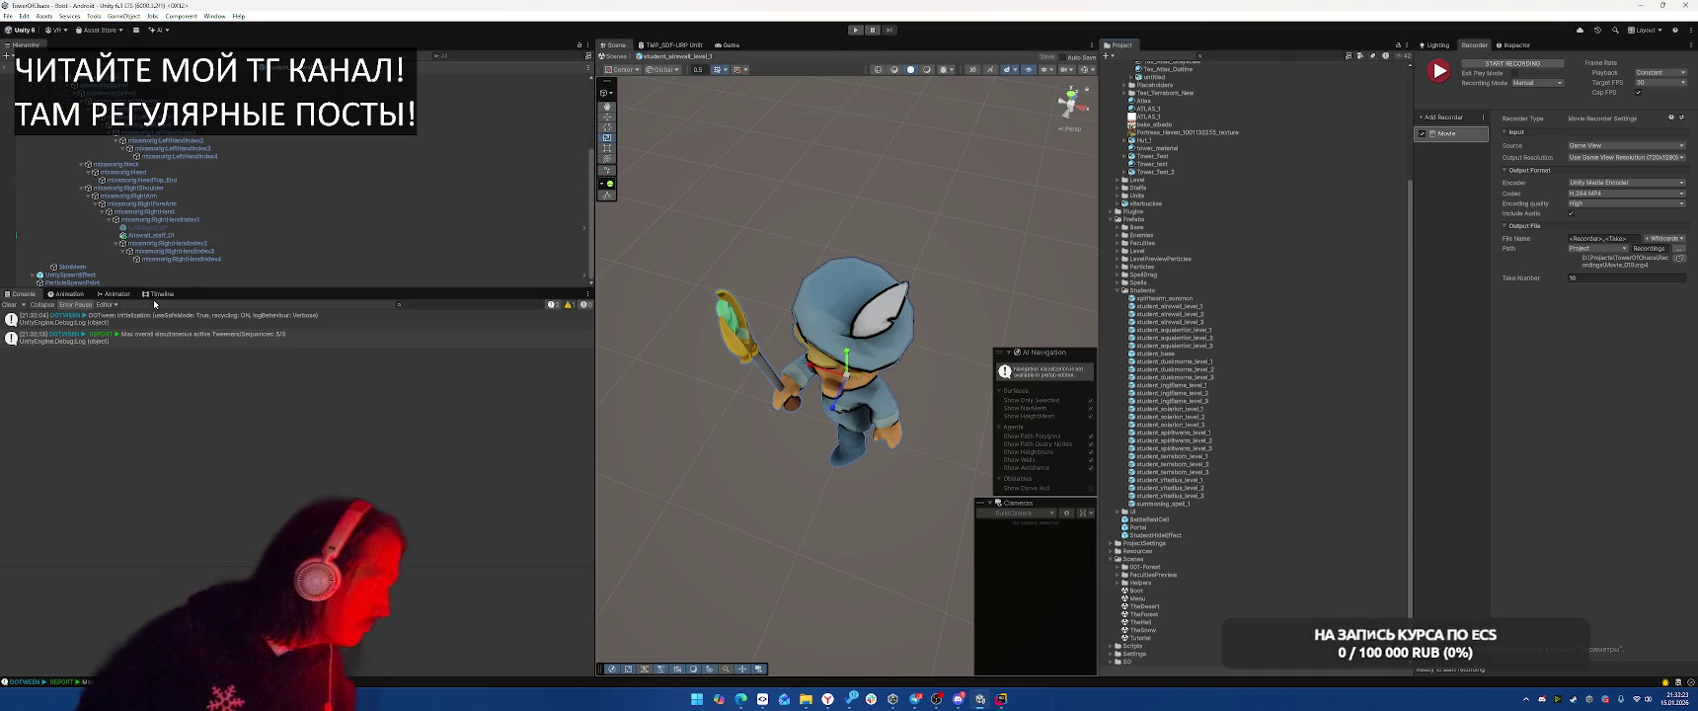
Select the prefab's SkinMesh and show its UnitMat material properties
{"action": "left_click", "coordinate": [138, 266]}
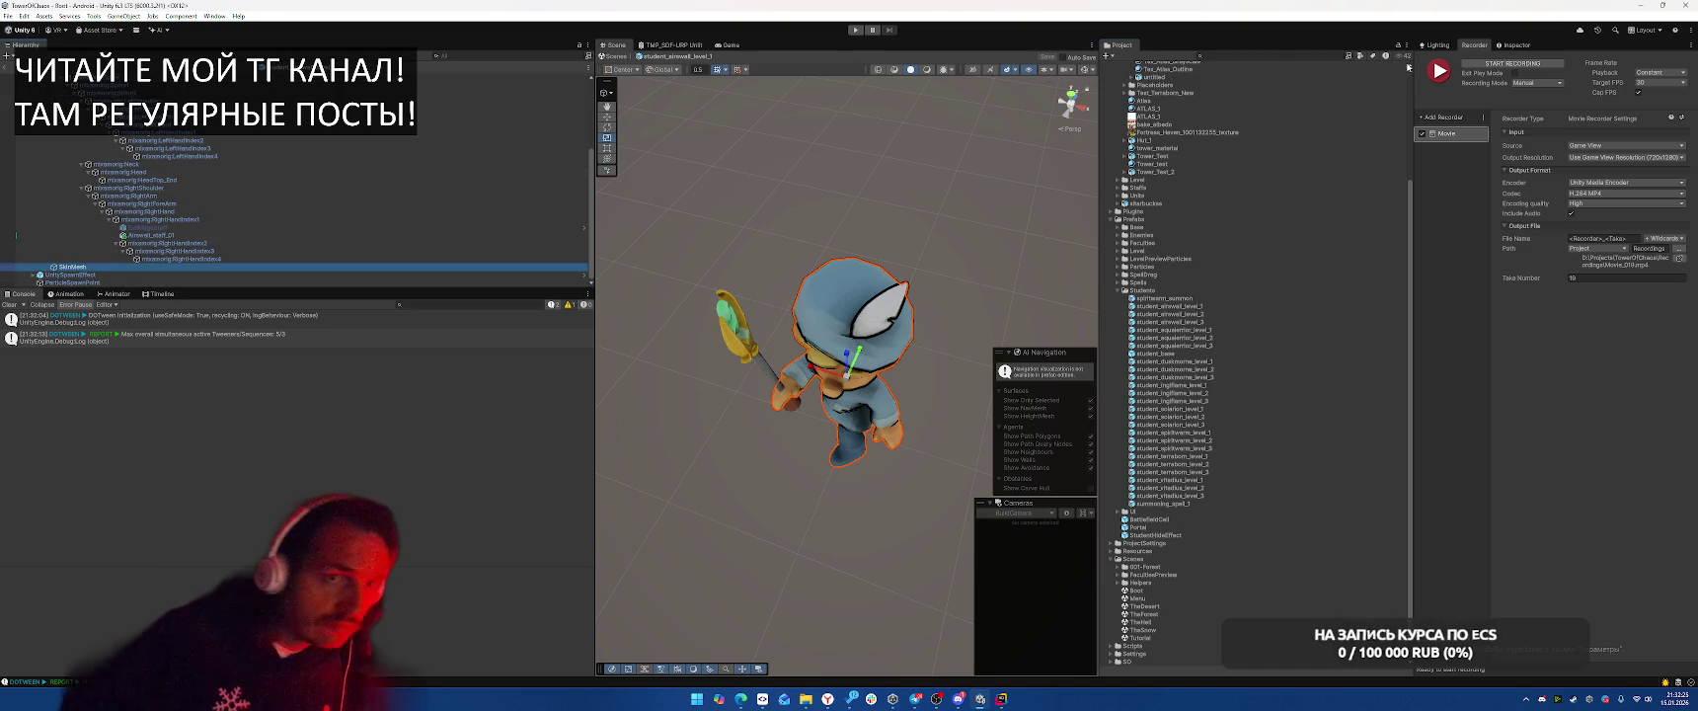
{"action": "left_click", "coordinate": [1515, 44]}
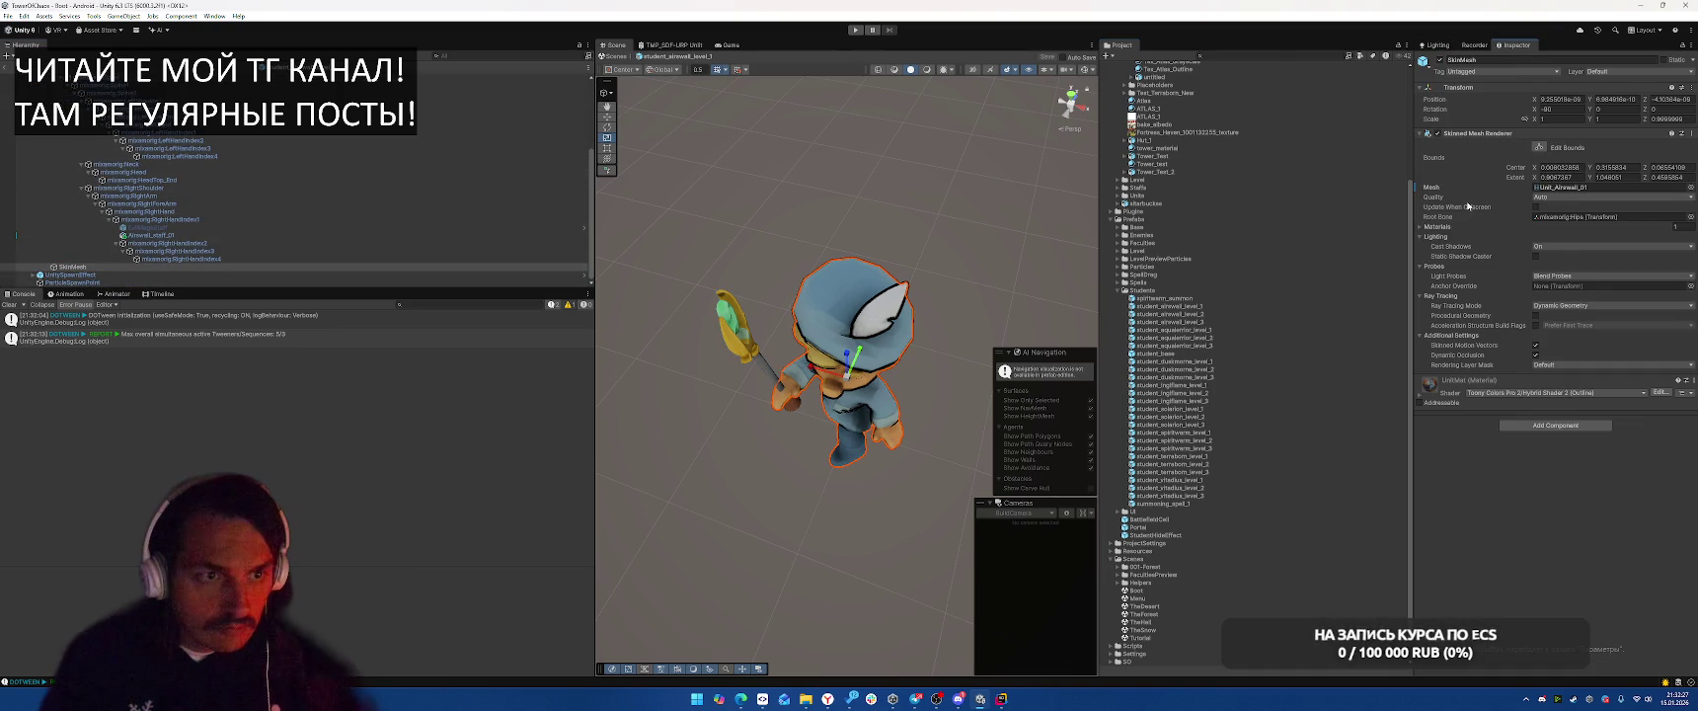
{"action": "left_click", "coordinate": [1422, 226]}
{"action": "left_click", "coordinate": [1560, 239]}
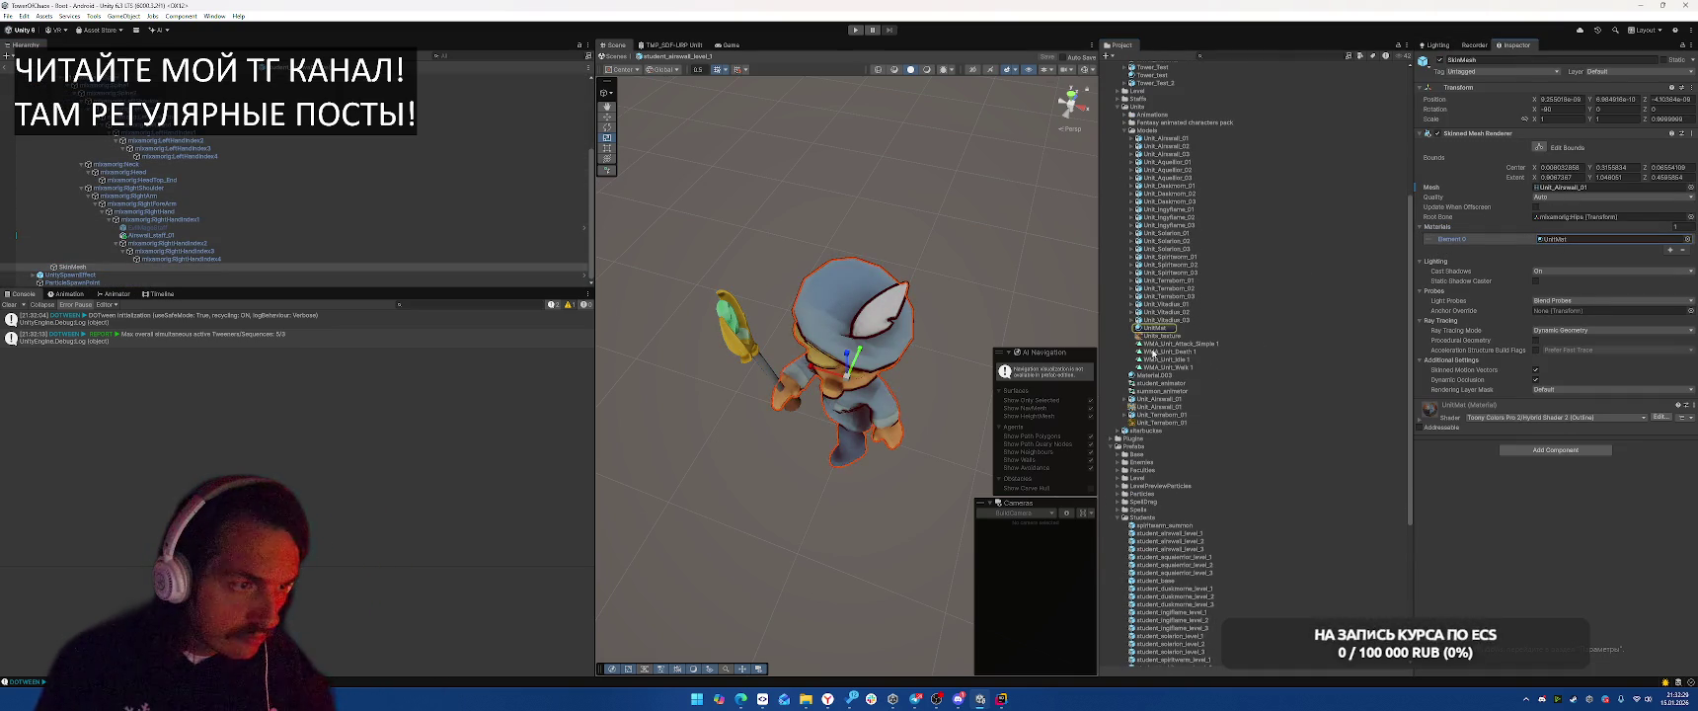
{"action": "left_click", "coordinate": [1153, 327]}
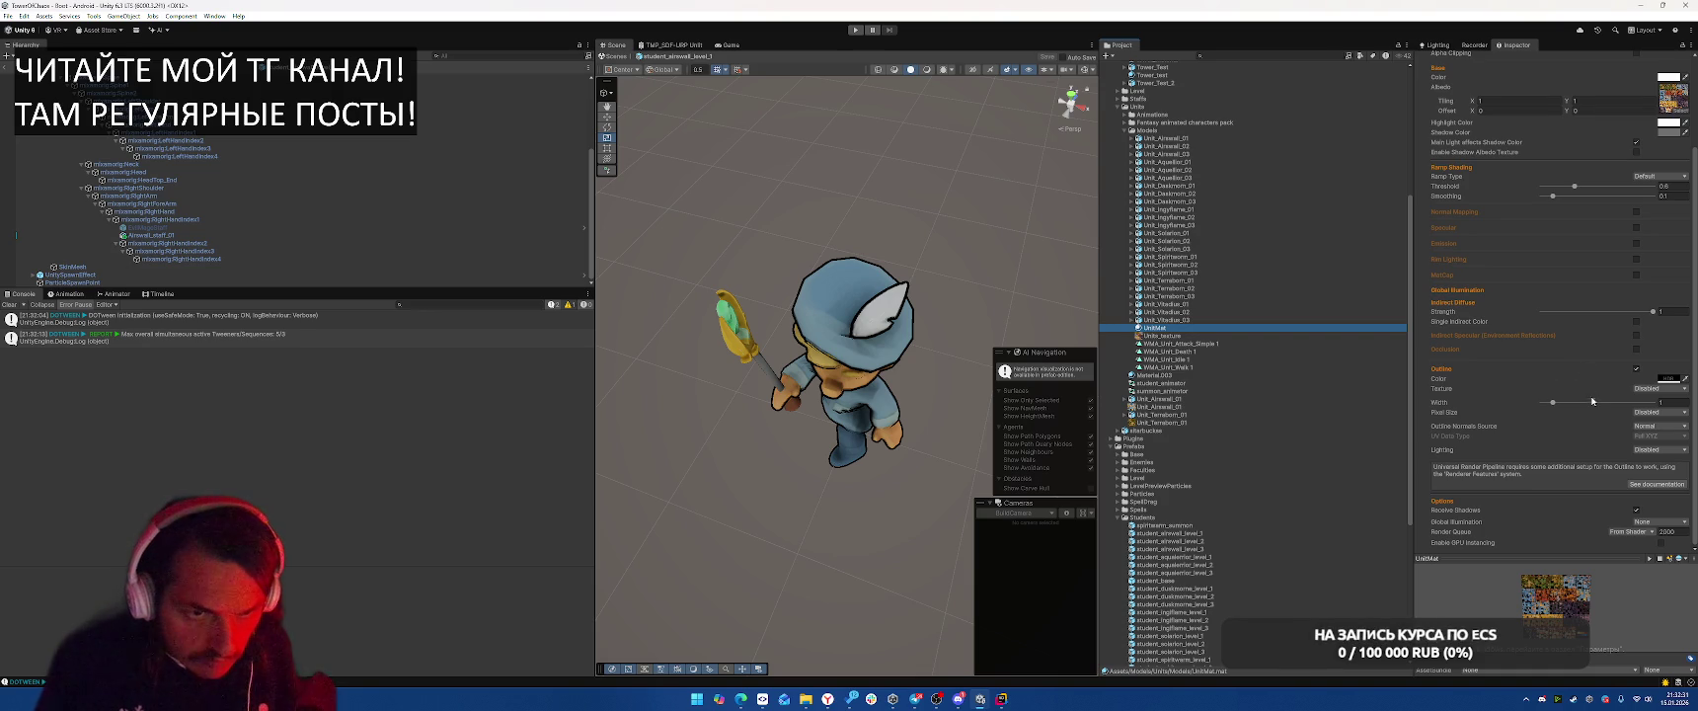
Sample a light-blue outline colour with the eyedropper and set Pixel Size to Constant
{"action": "left_click", "coordinate": [1686, 379]}
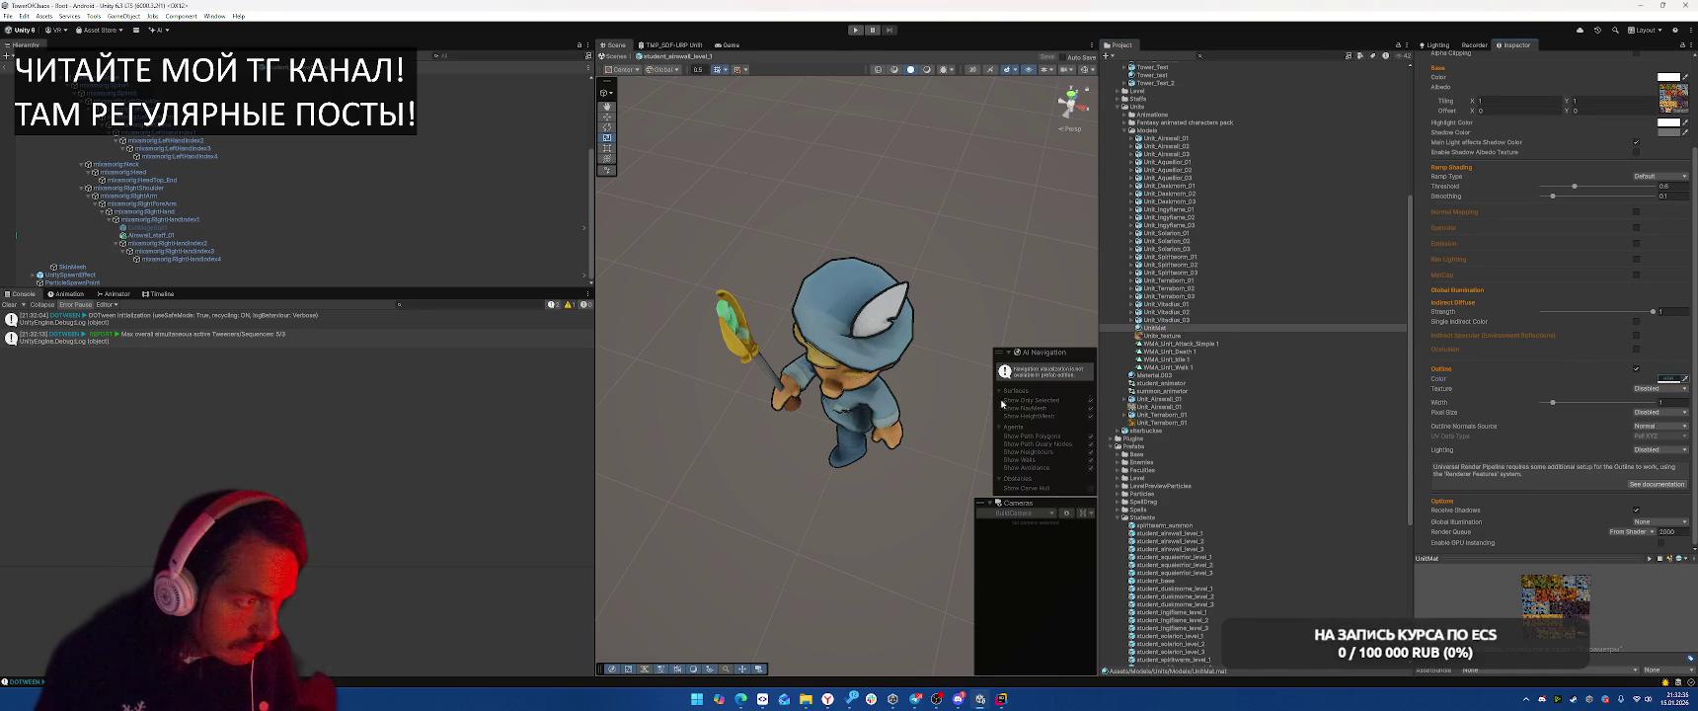
{"action": "left_click", "coordinate": [886, 408]}
{"action": "left_click", "coordinate": [1670, 380]}
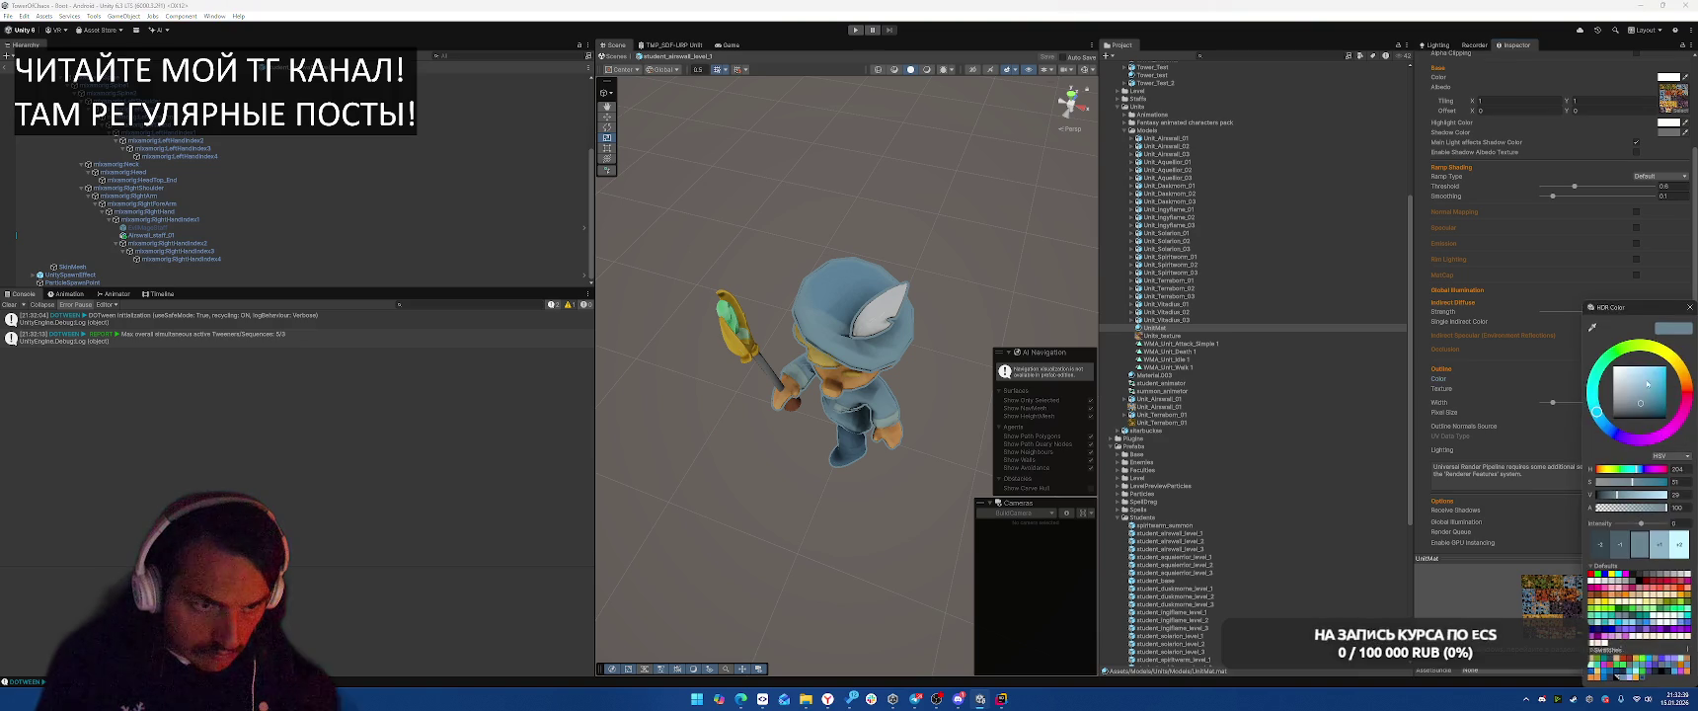
{"action": "left_click", "coordinate": [1496, 396]}
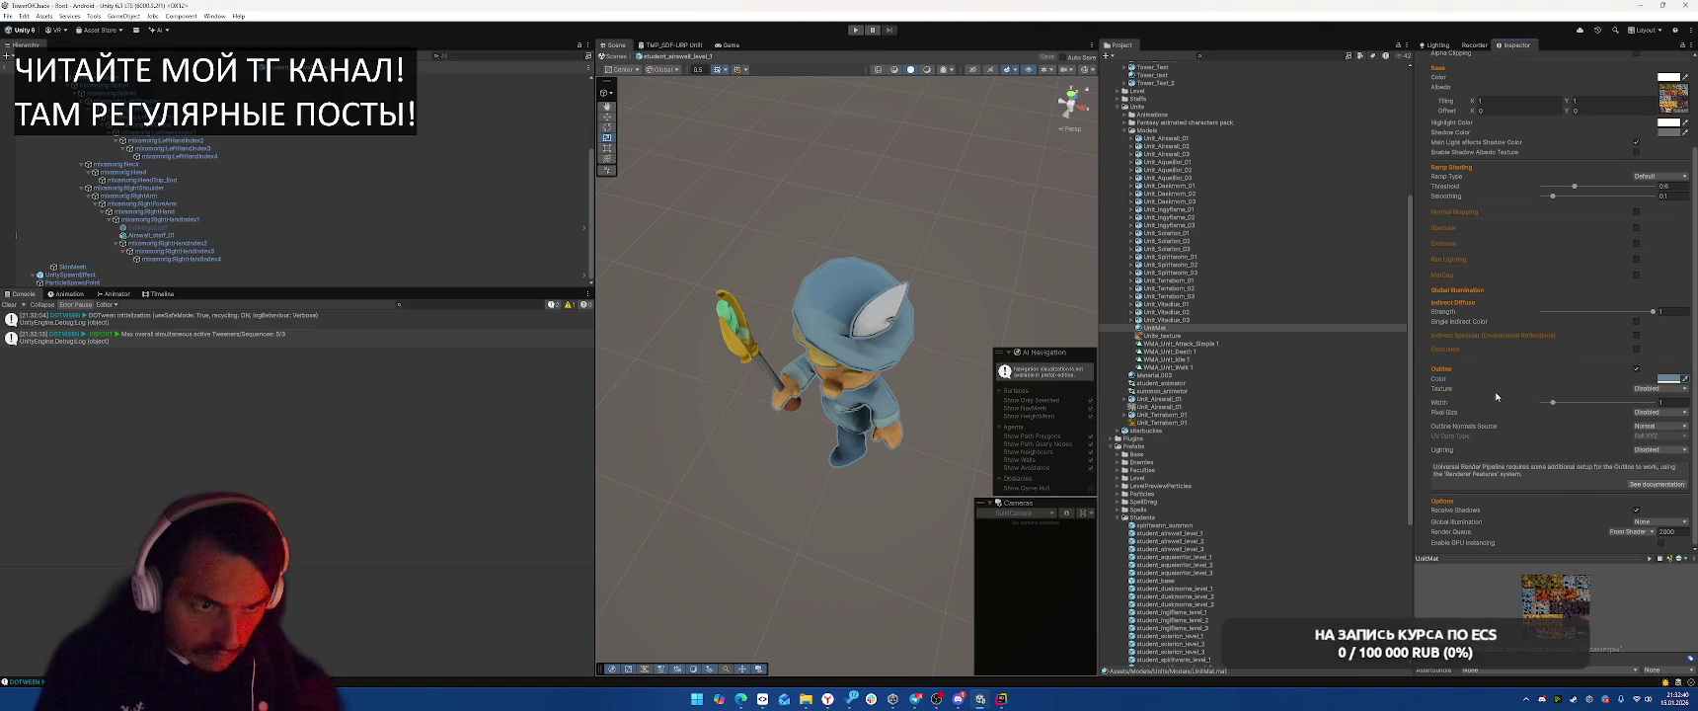
{"action": "left_click", "coordinate": [1640, 414]}
{"action": "left_click", "coordinate": [1654, 434]}
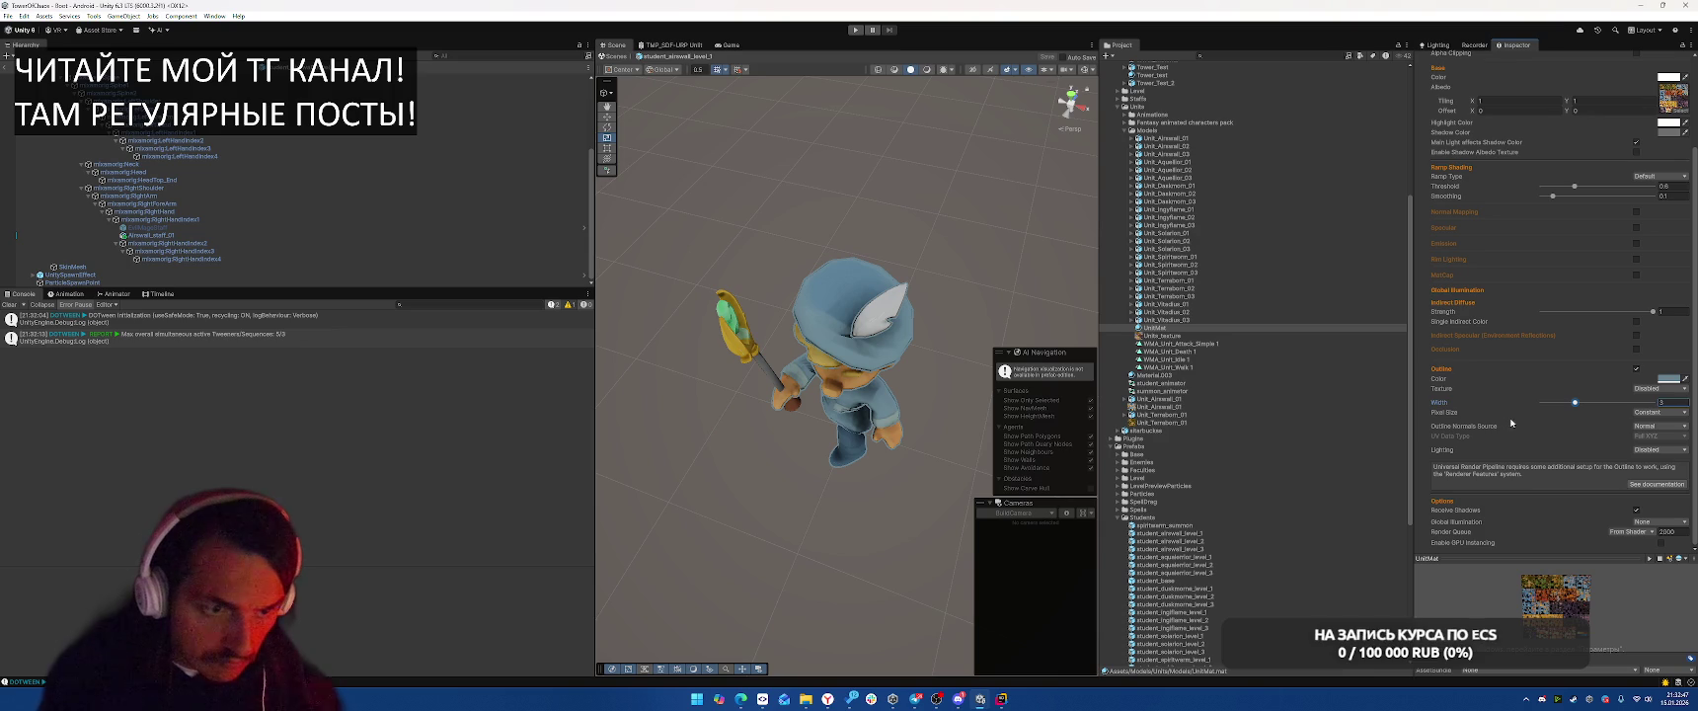
Review the outline normals source options, keeping Normal
{"action": "left_click", "coordinate": [1643, 428]}
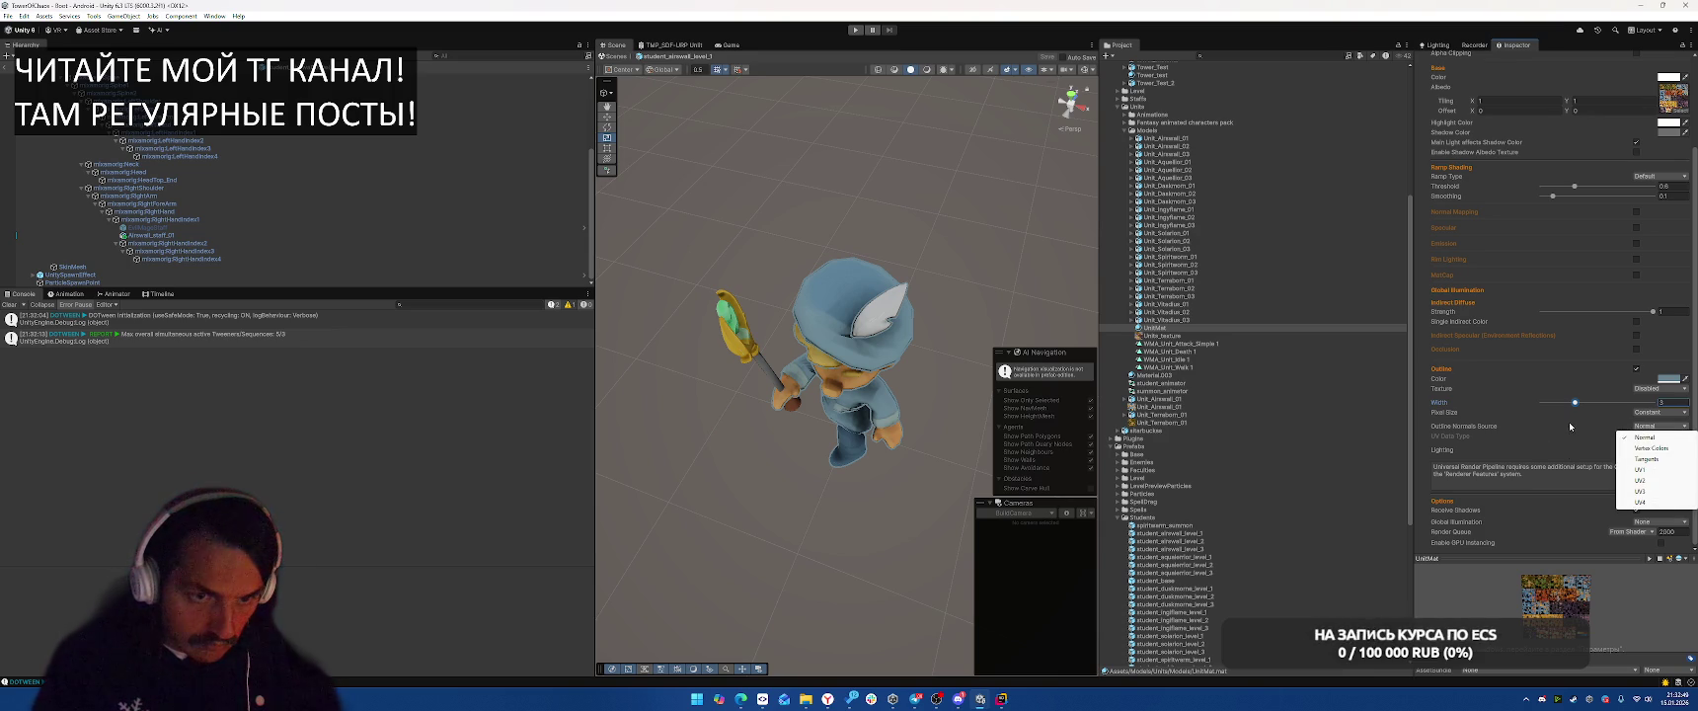
{"action": "left_click", "coordinate": [1644, 436]}
{"action": "left_click", "coordinate": [1643, 425]}
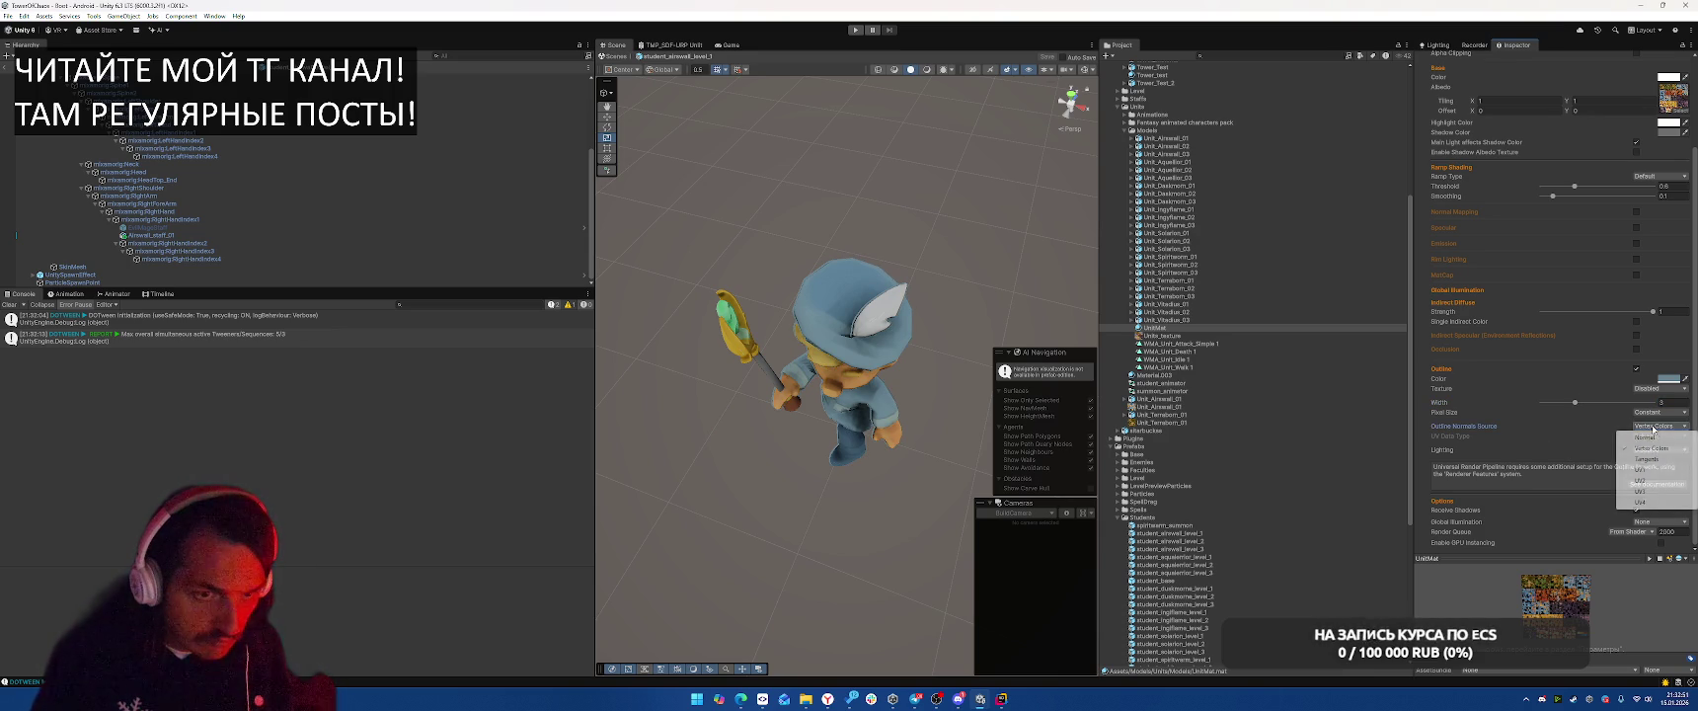
{"action": "left_click", "coordinate": [1617, 439]}
{"action": "left_click", "coordinate": [1619, 438]}
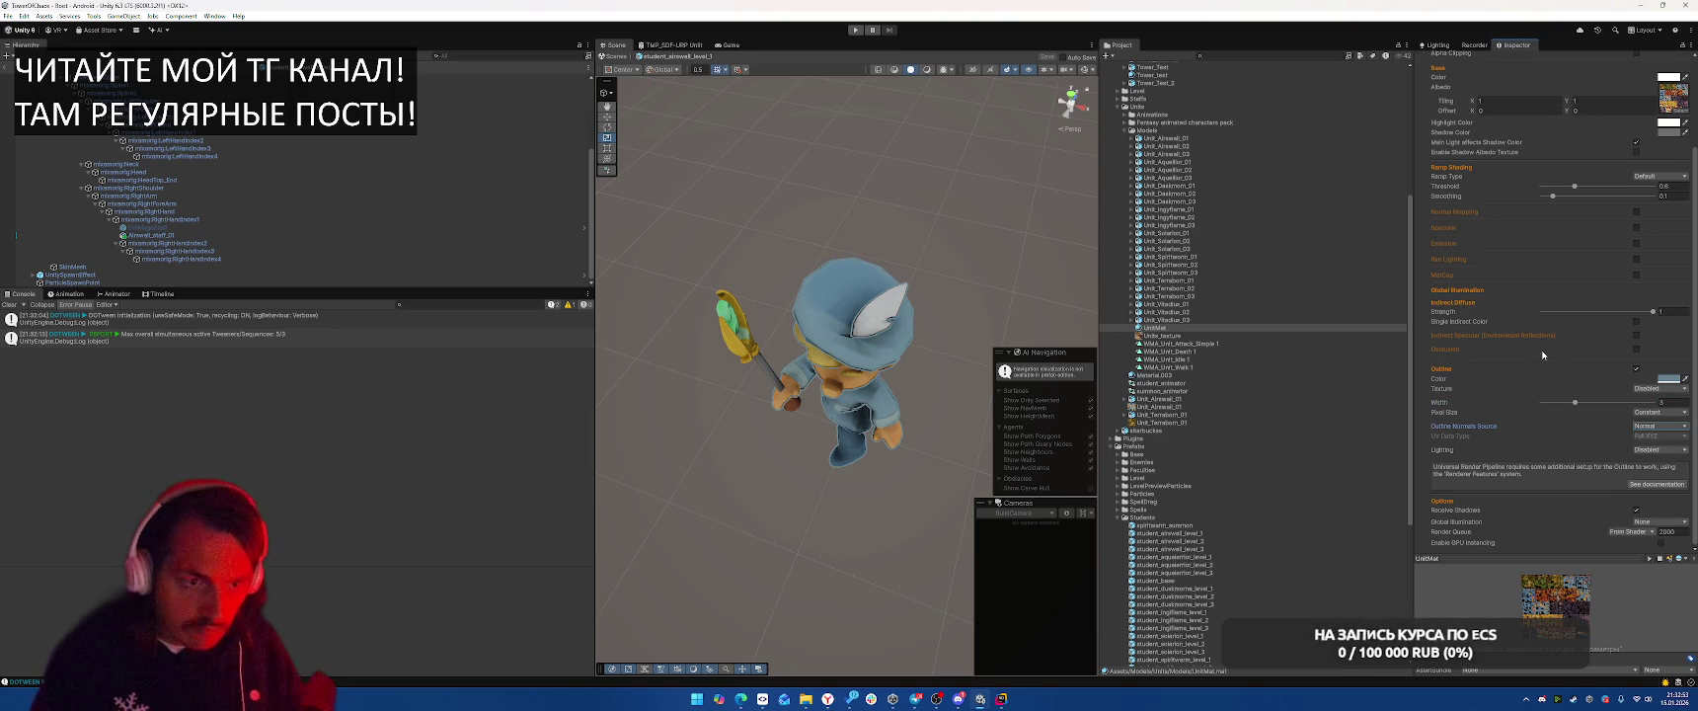
Darken the outline colour in the HDR colour picker
{"action": "left_click_drag", "start_coordinate": [992, 248], "coordinate": [889, 232]}
{"action": "left_click", "coordinate": [1671, 380]}
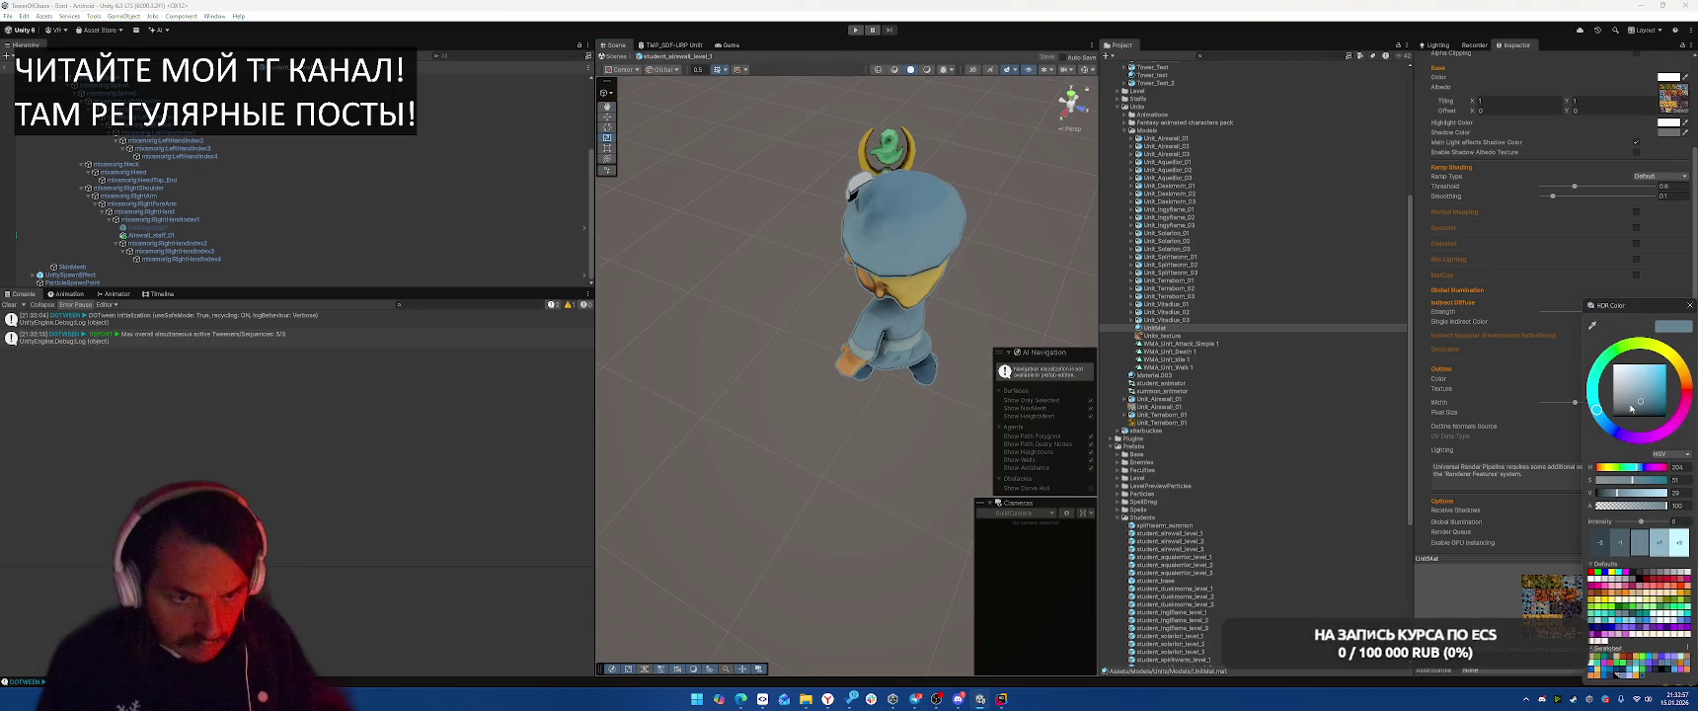
{"action": "left_click_drag", "start_coordinate": [1646, 409], "coordinate": [1635, 417]}
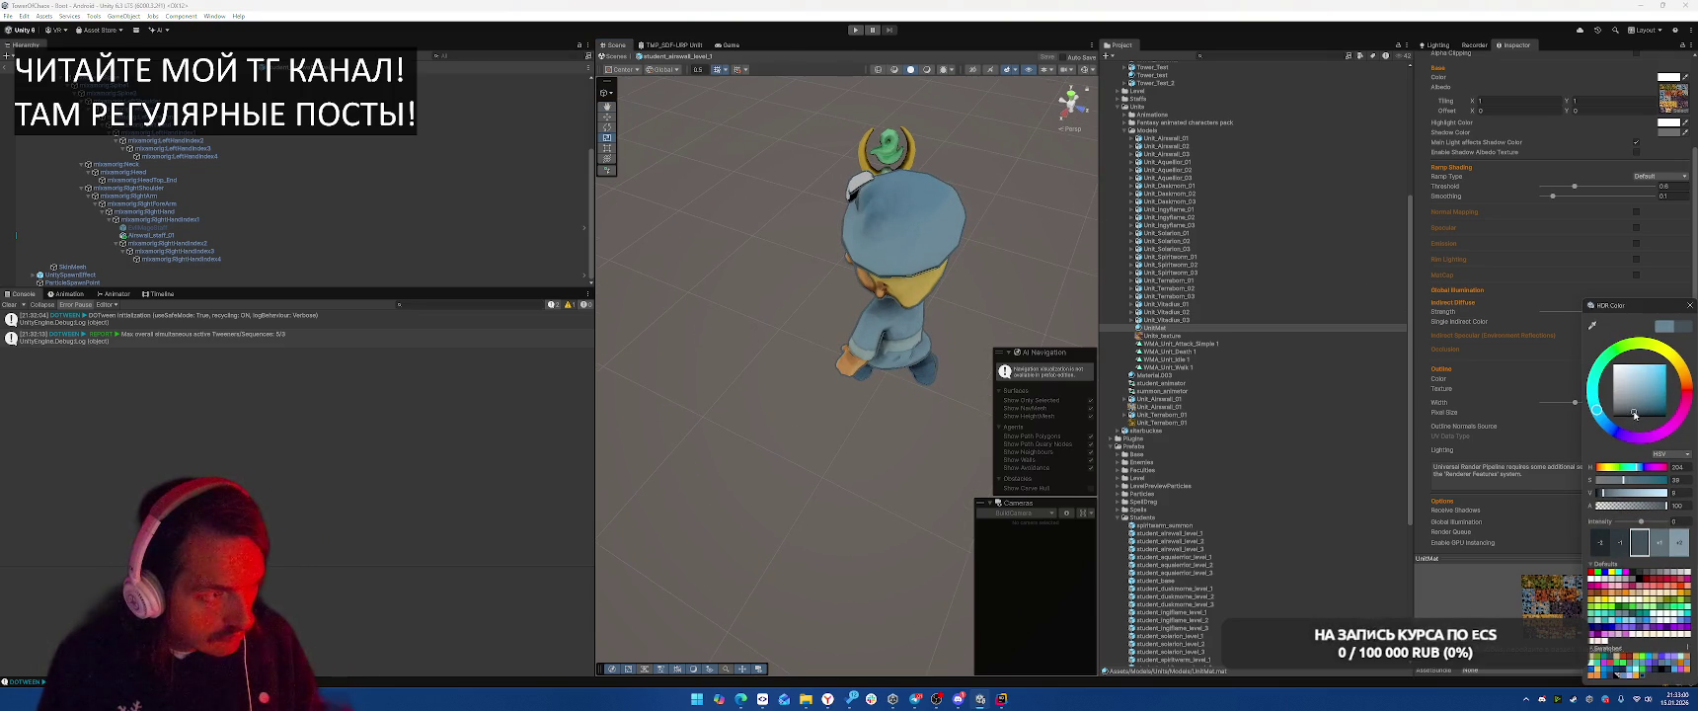
{"action": "left_click", "coordinate": [1690, 307]}
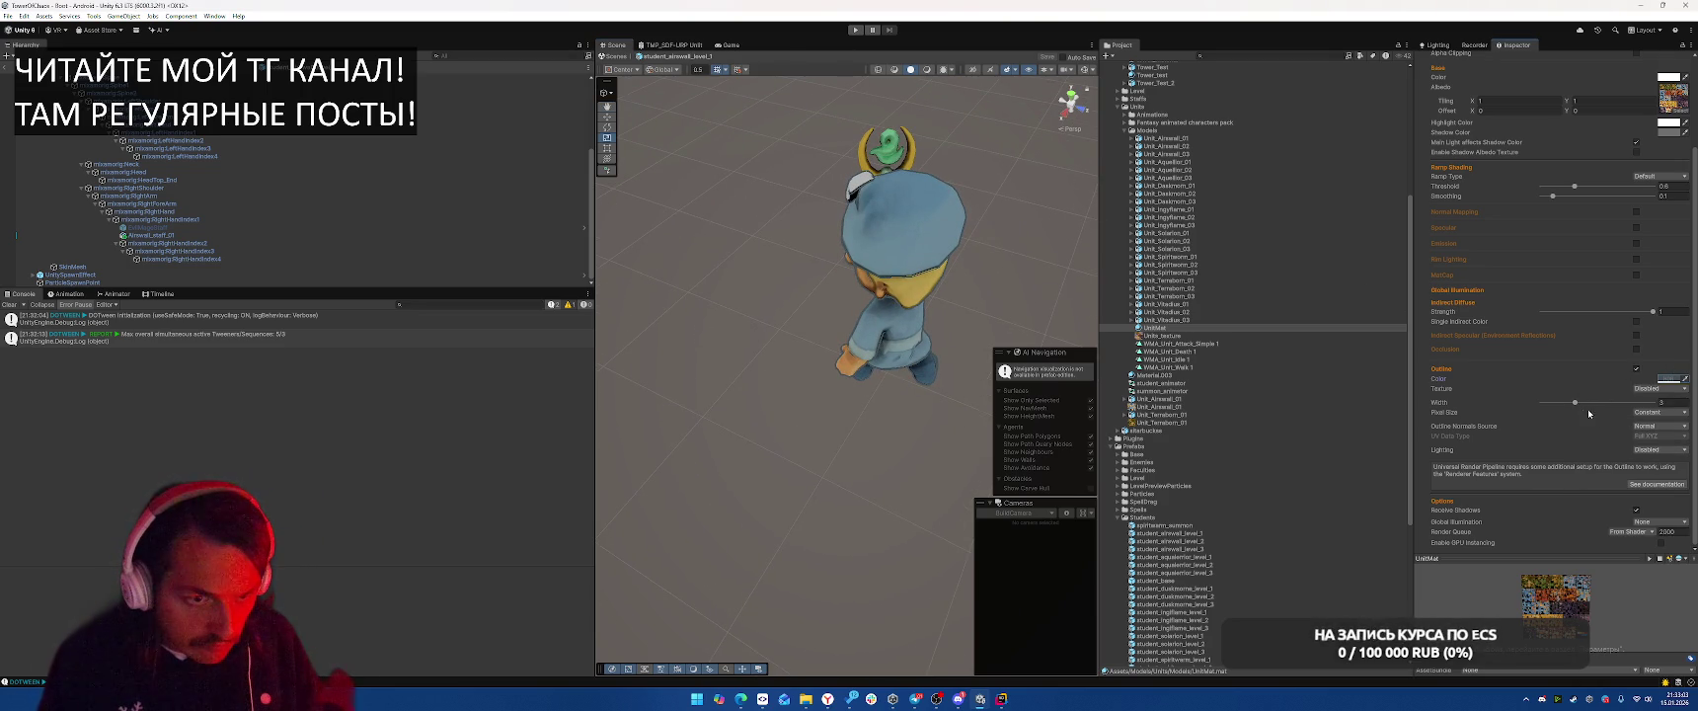
Try UV1 as normals source, revert to Normal, and set Outline Width to 2.37
{"action": "left_click", "coordinate": [1659, 426]}
{"action": "left_click", "coordinate": [1649, 457]}
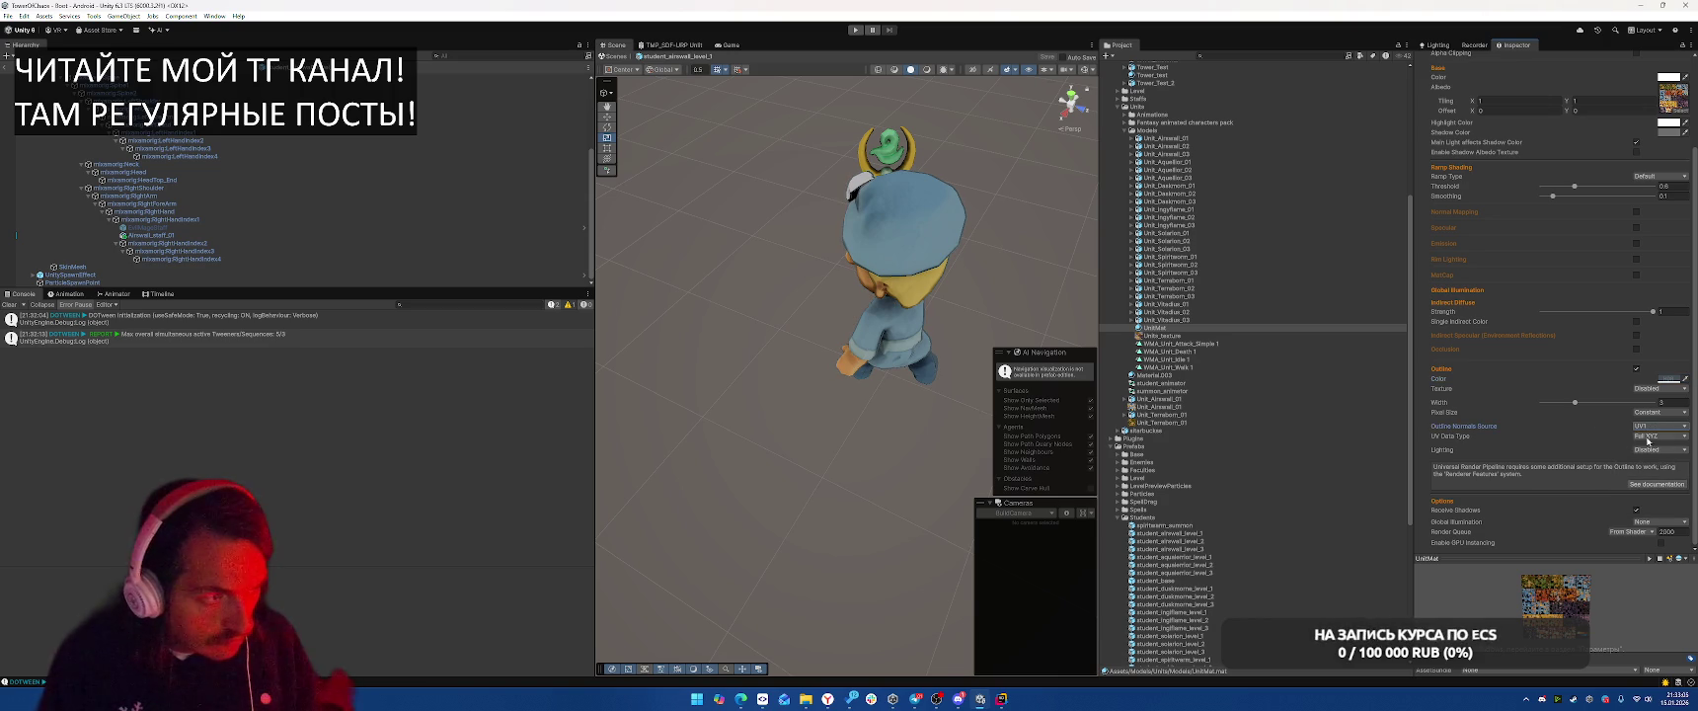
{"action": "left_click", "coordinate": [1646, 427]}
{"action": "left_click", "coordinate": [1647, 438]}
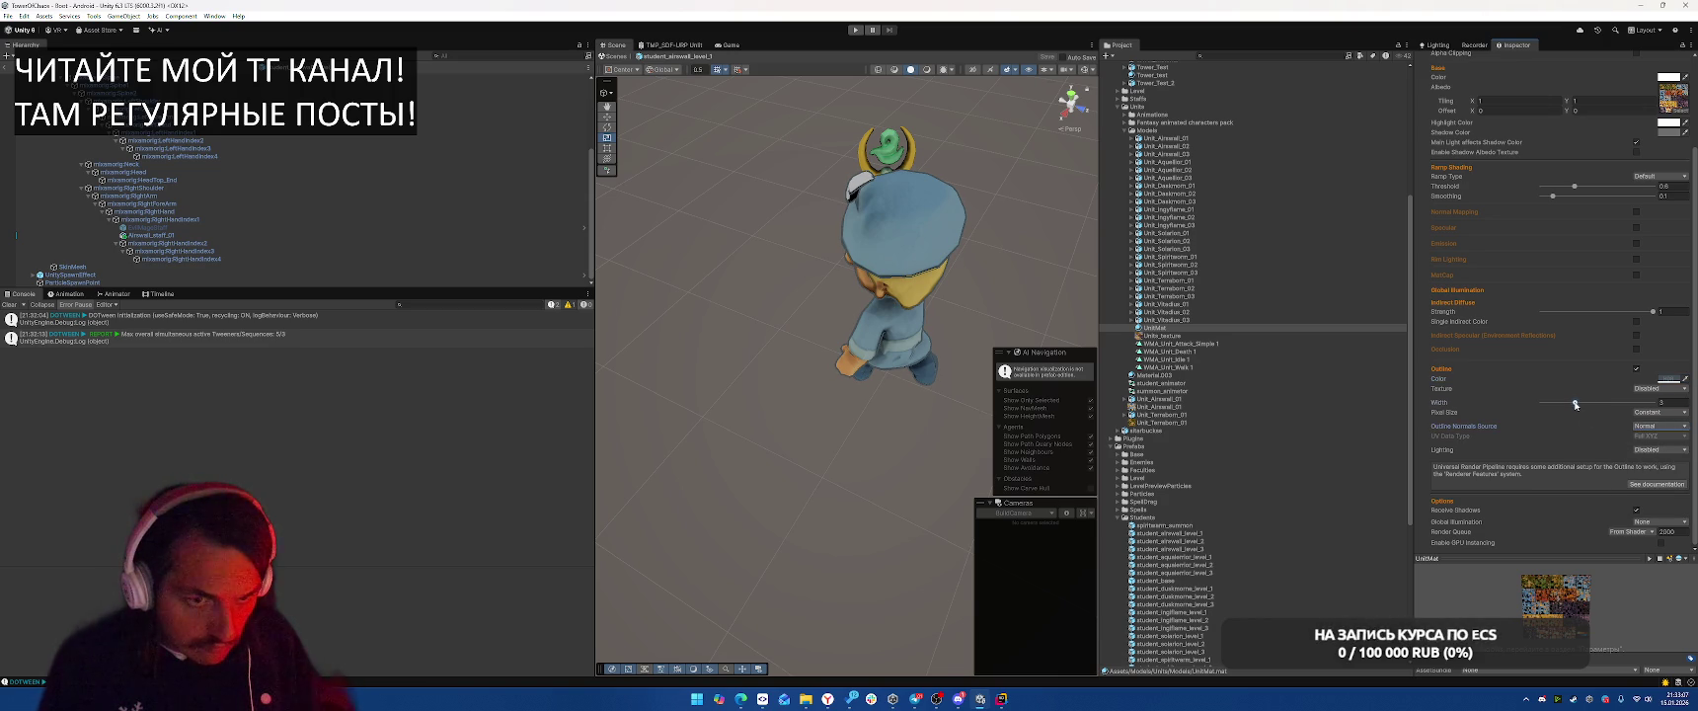
{"action": "left_click", "coordinate": [1657, 413]}
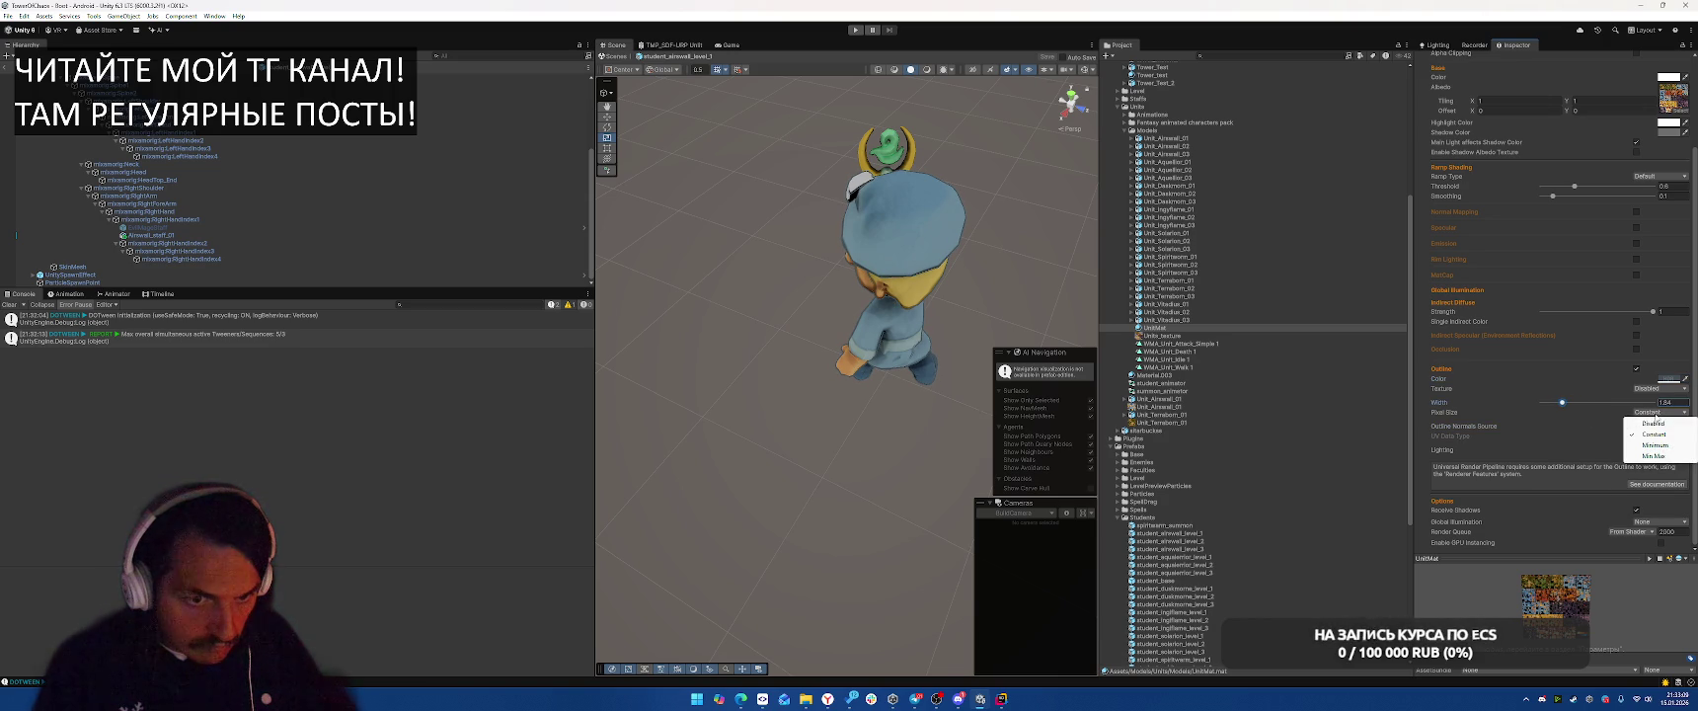
{"action": "left_click_drag", "start_coordinate": [1565, 405], "coordinate": [1570, 403]}
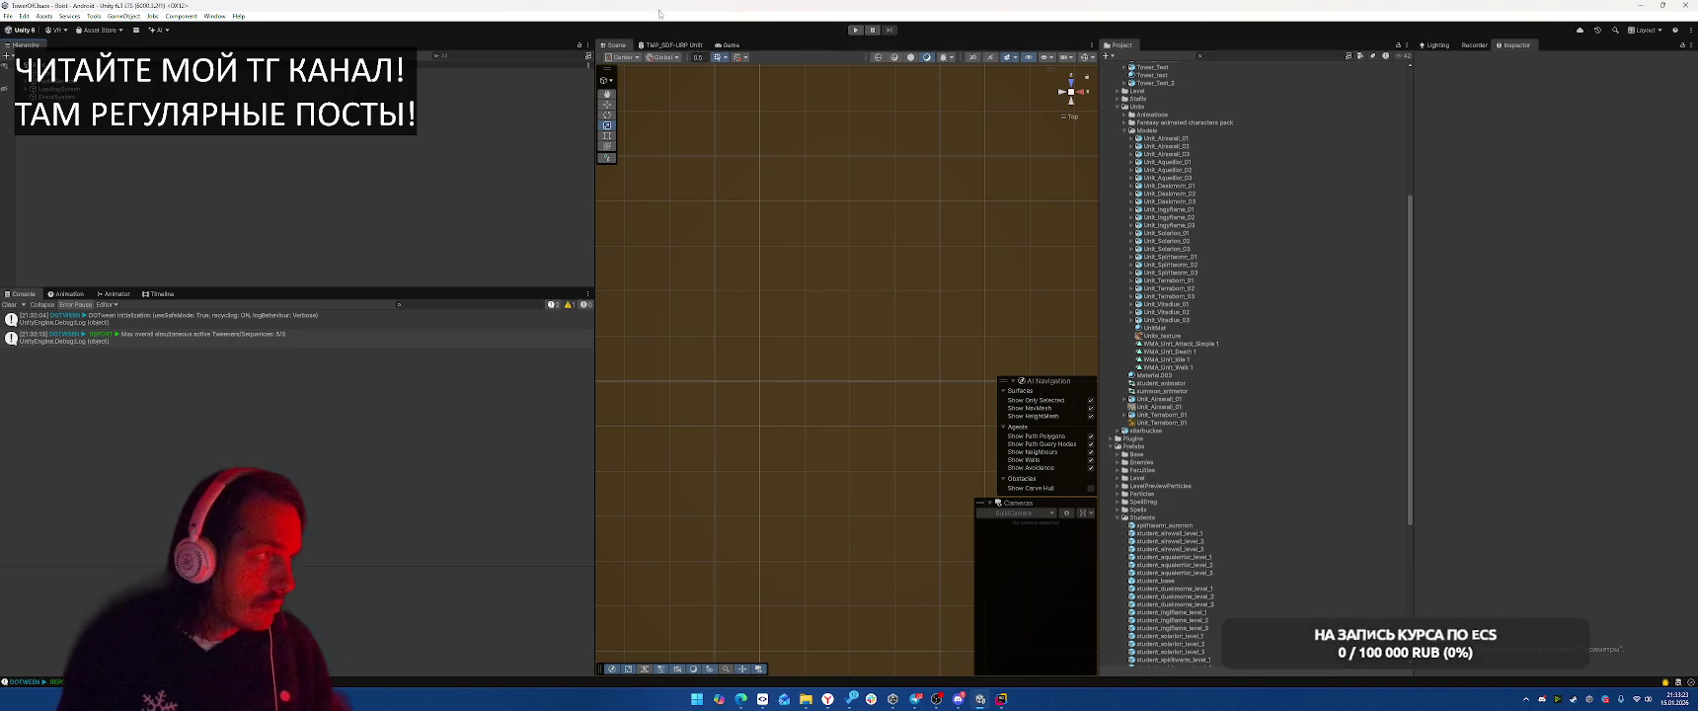
Play the tutorial with the Terraborn card into the first battle, then stop and show Recorder settings
{"action": "left_click", "coordinate": [150, 31]}
{"action": "left_click", "coordinate": [814, 12]}
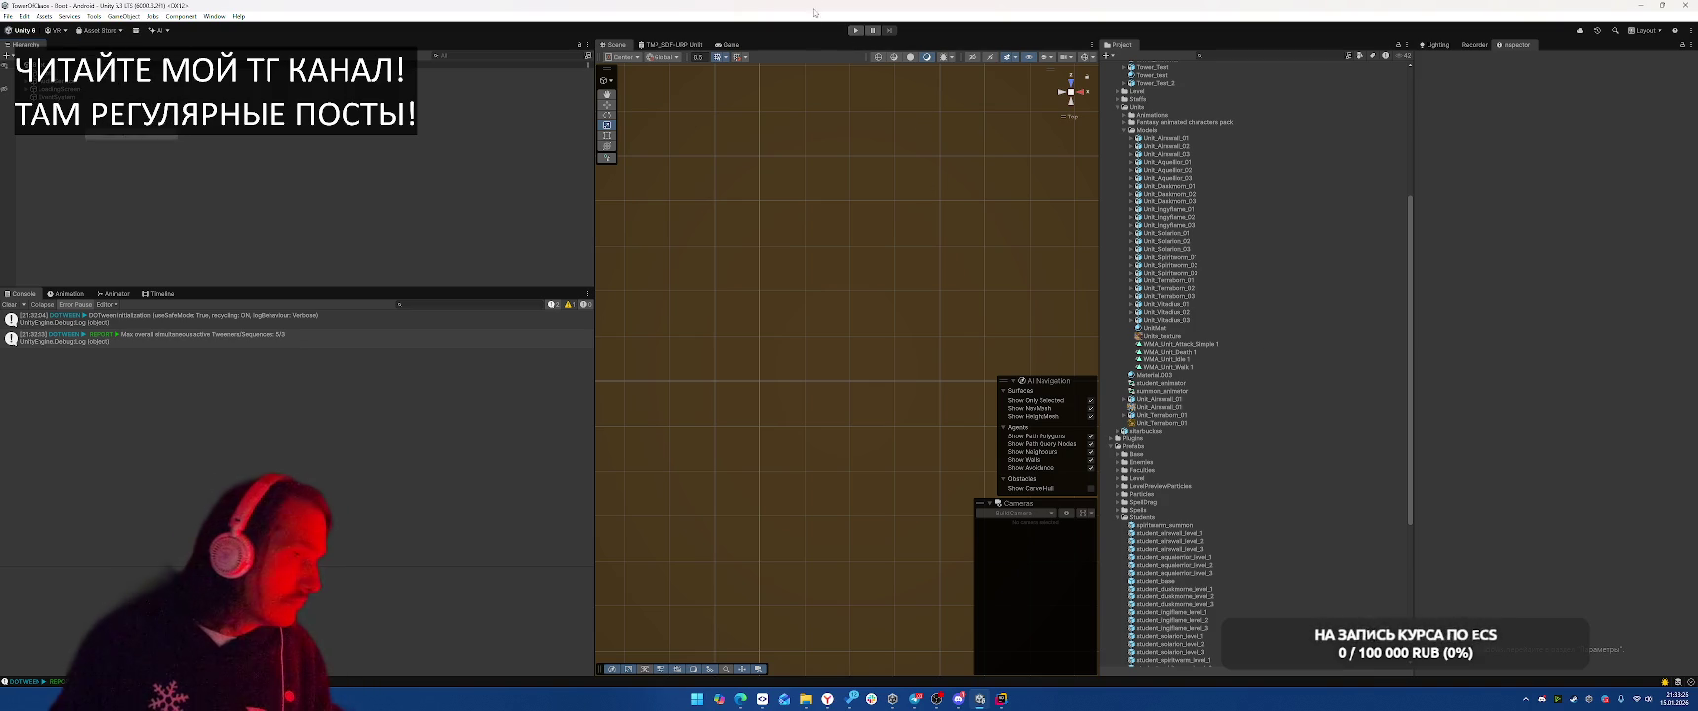
{"action": "left_click", "coordinate": [855, 31]}
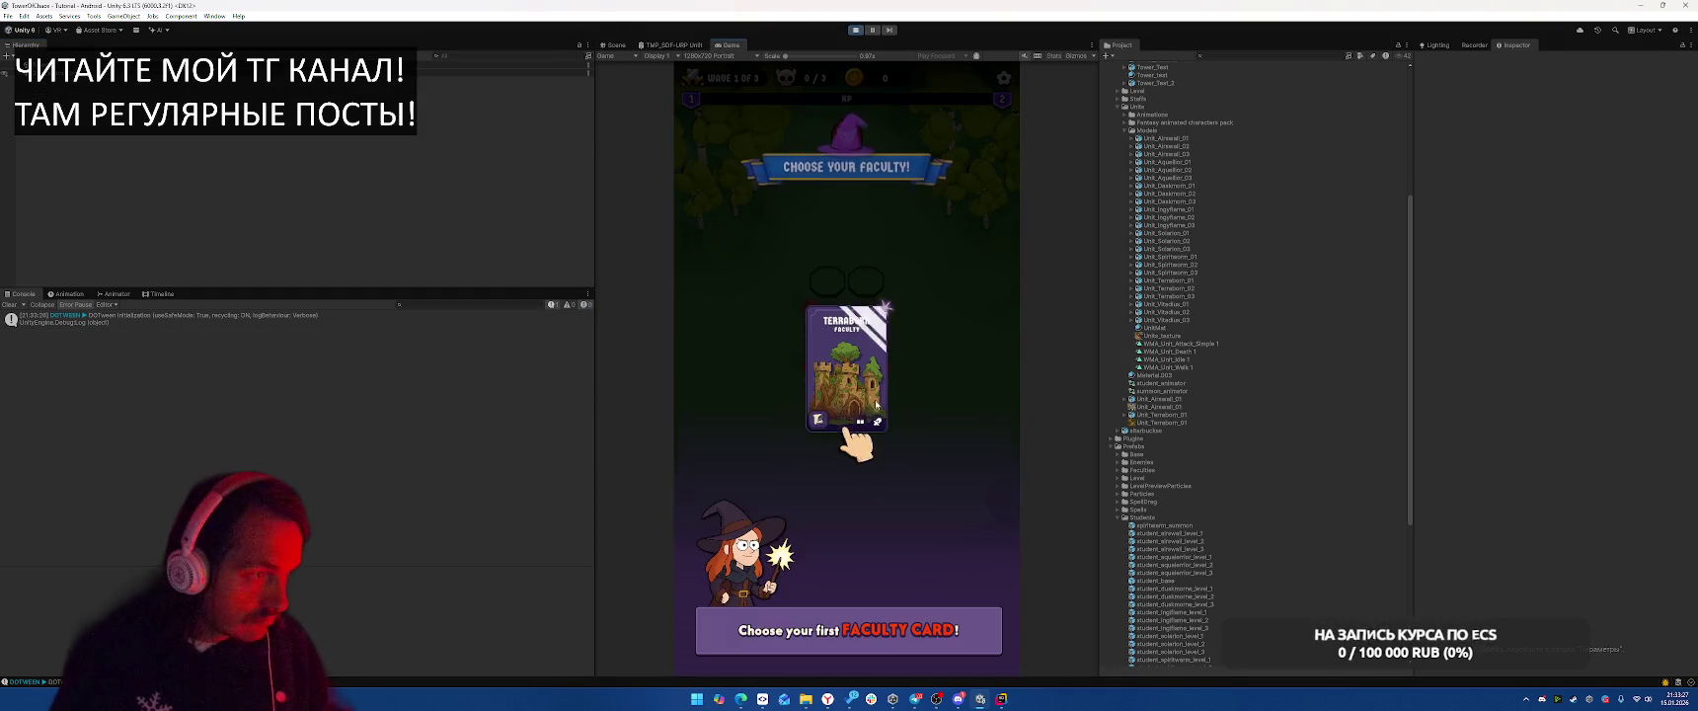
{"action": "left_click", "coordinate": [857, 371]}
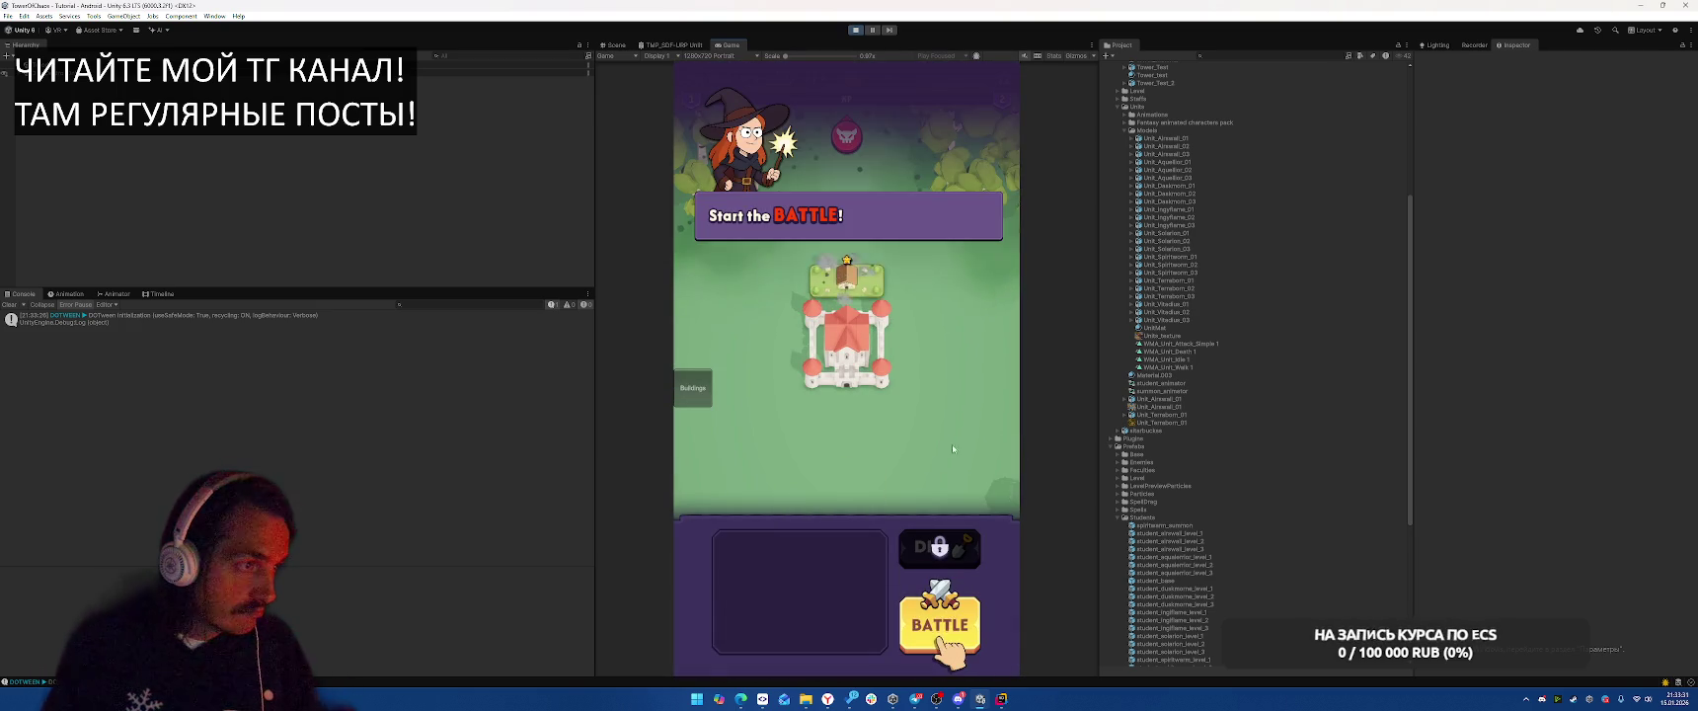
{"action": "left_click", "coordinate": [946, 624]}
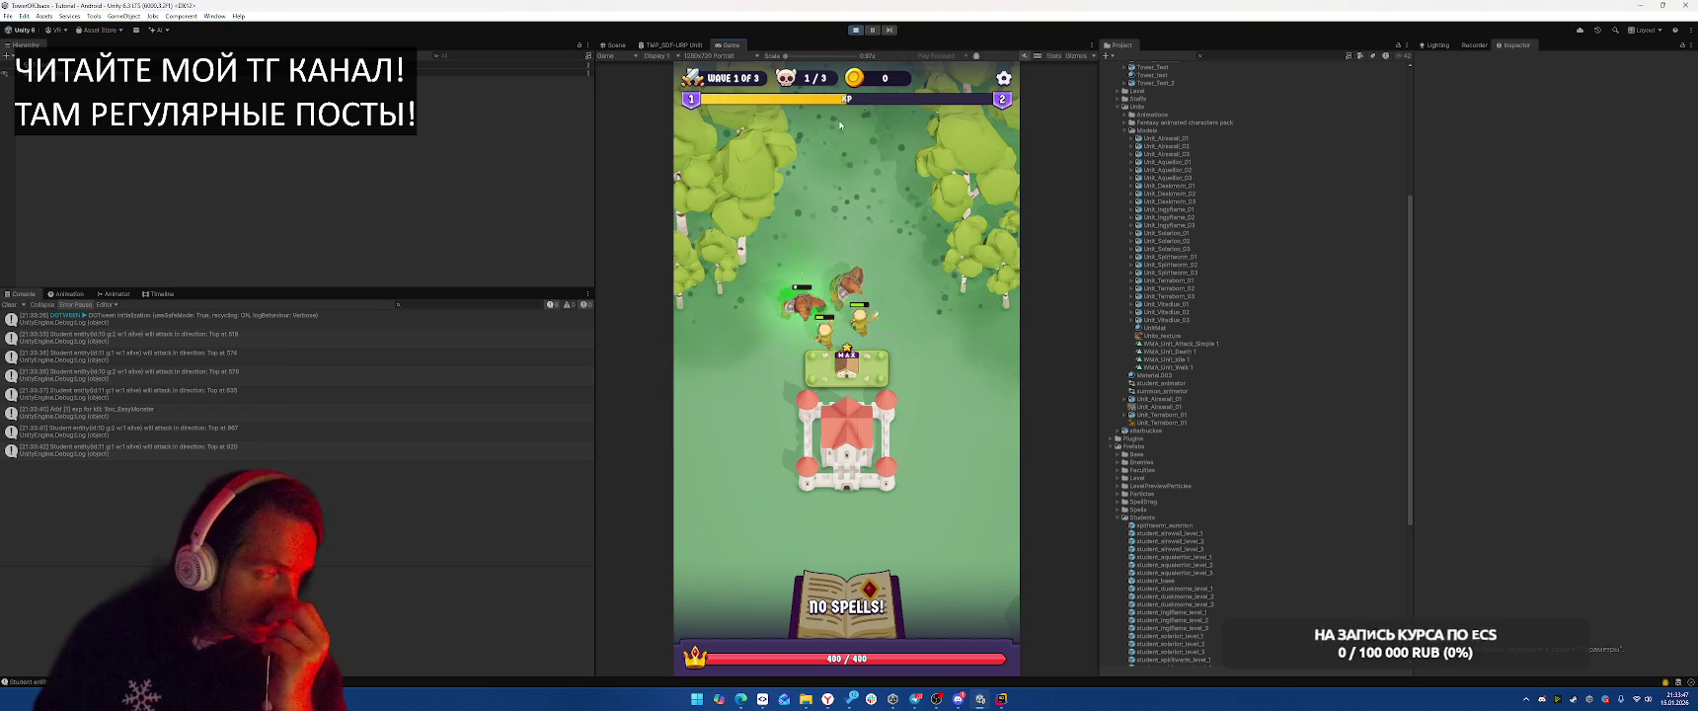
{"action": "left_click", "coordinate": [855, 30]}
{"action": "left_click", "coordinate": [1475, 45]}
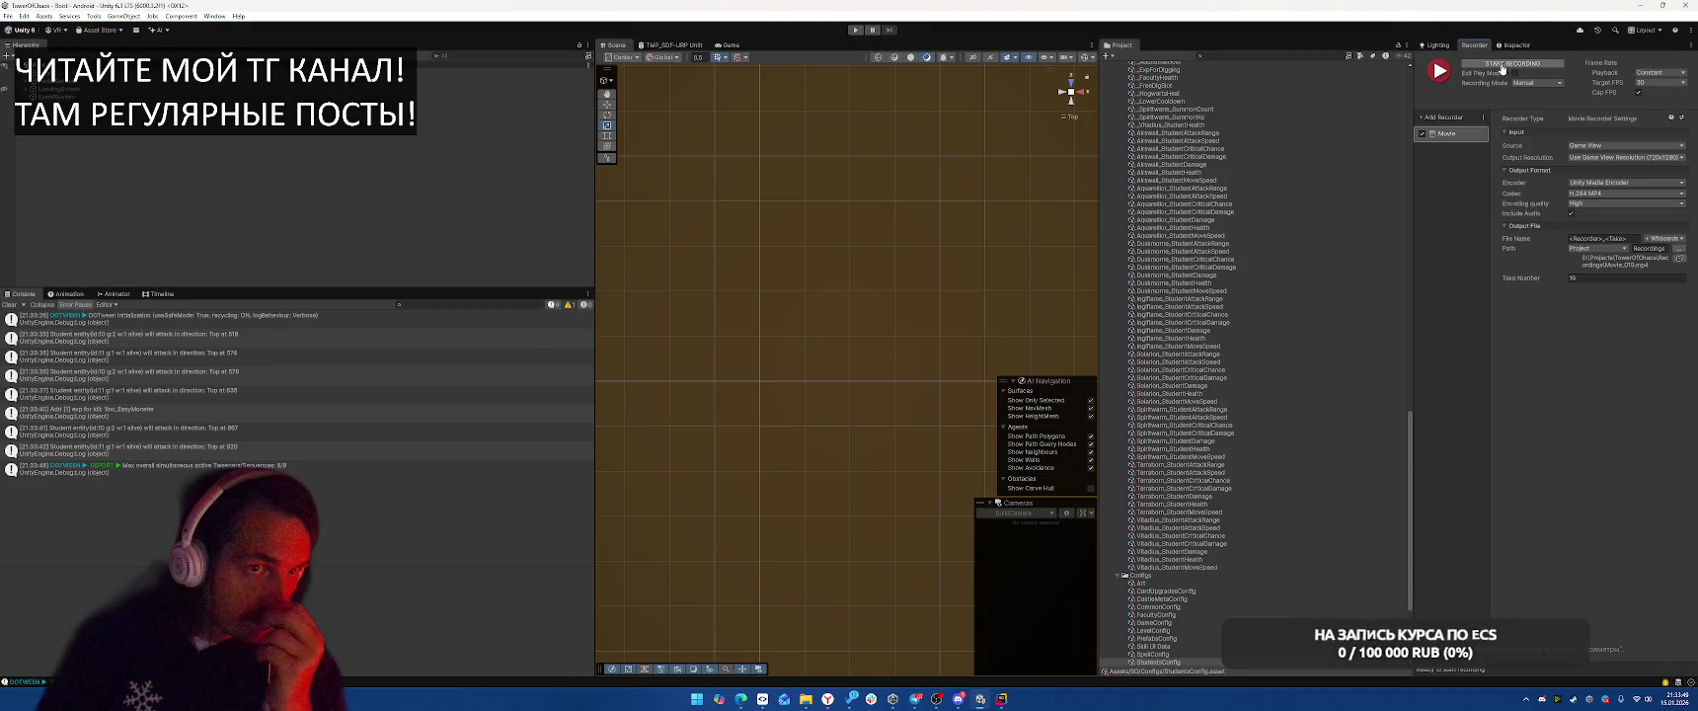
Start recording, pick the Terraborn card, begin the battle and cast the Meteor spell
{"action": "left_click", "coordinate": [1507, 65]}
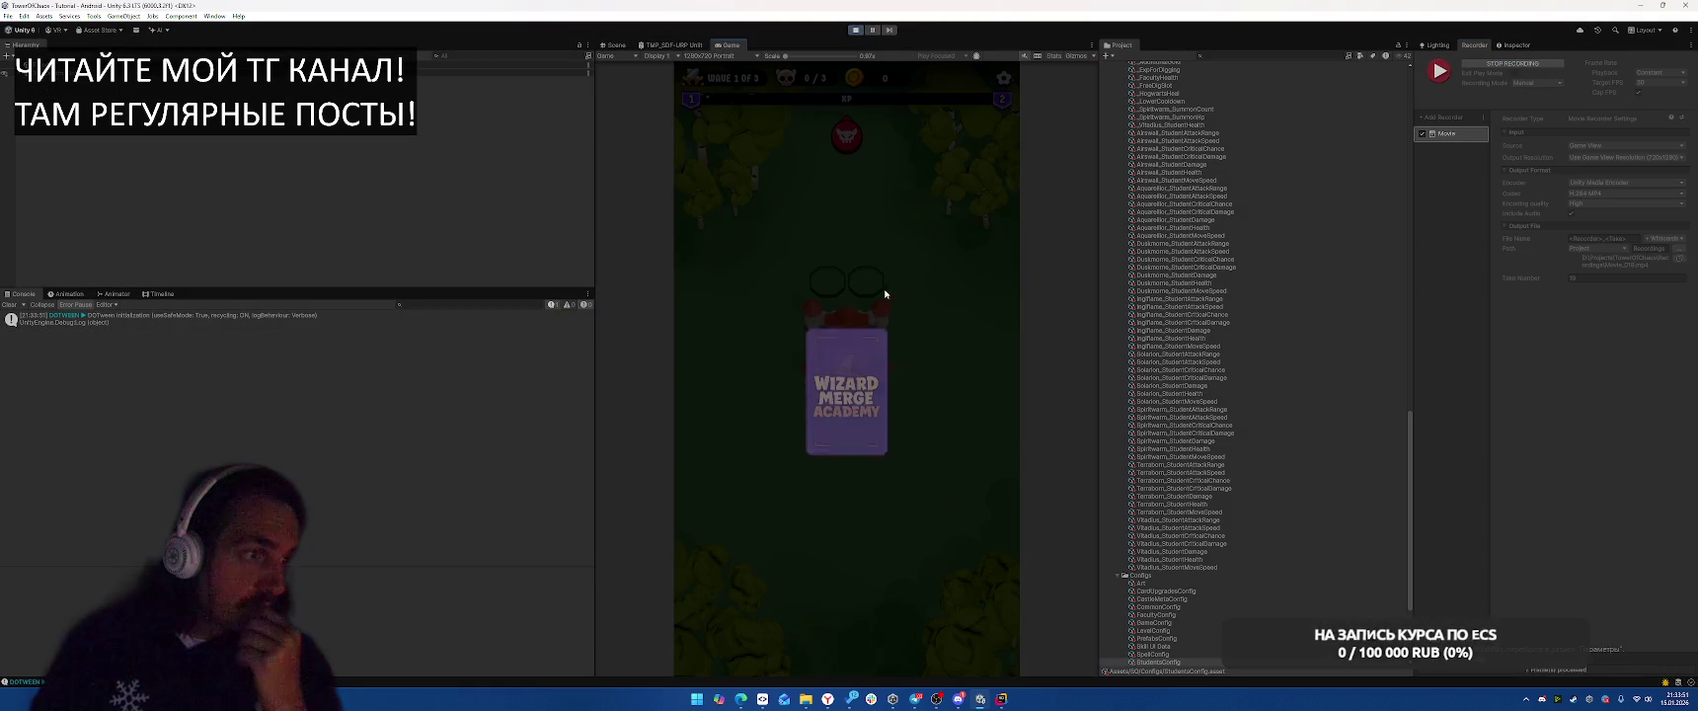
{"action": "left_click", "coordinate": [855, 360]}
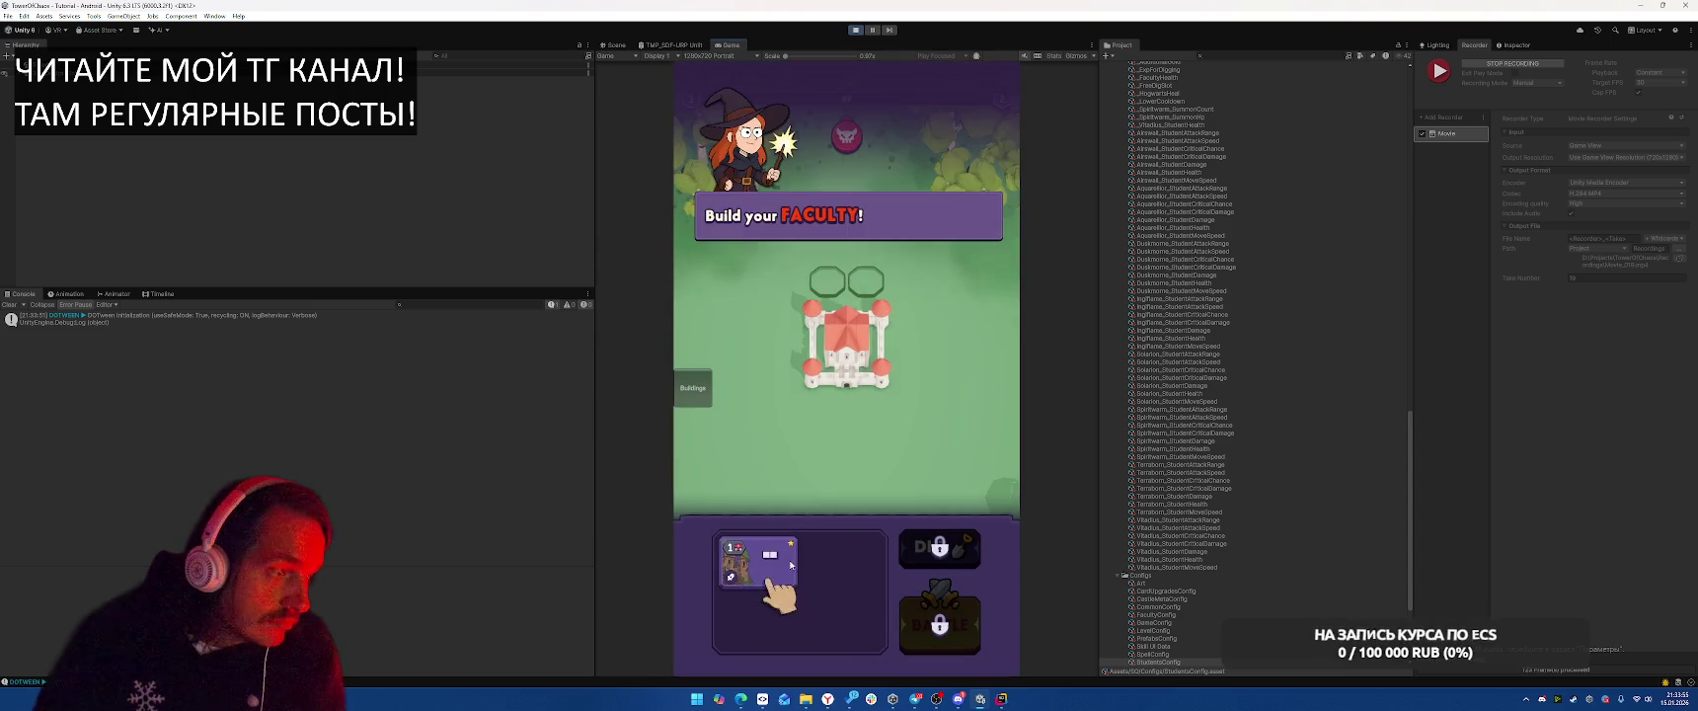
{"action": "left_click", "coordinate": [939, 624]}
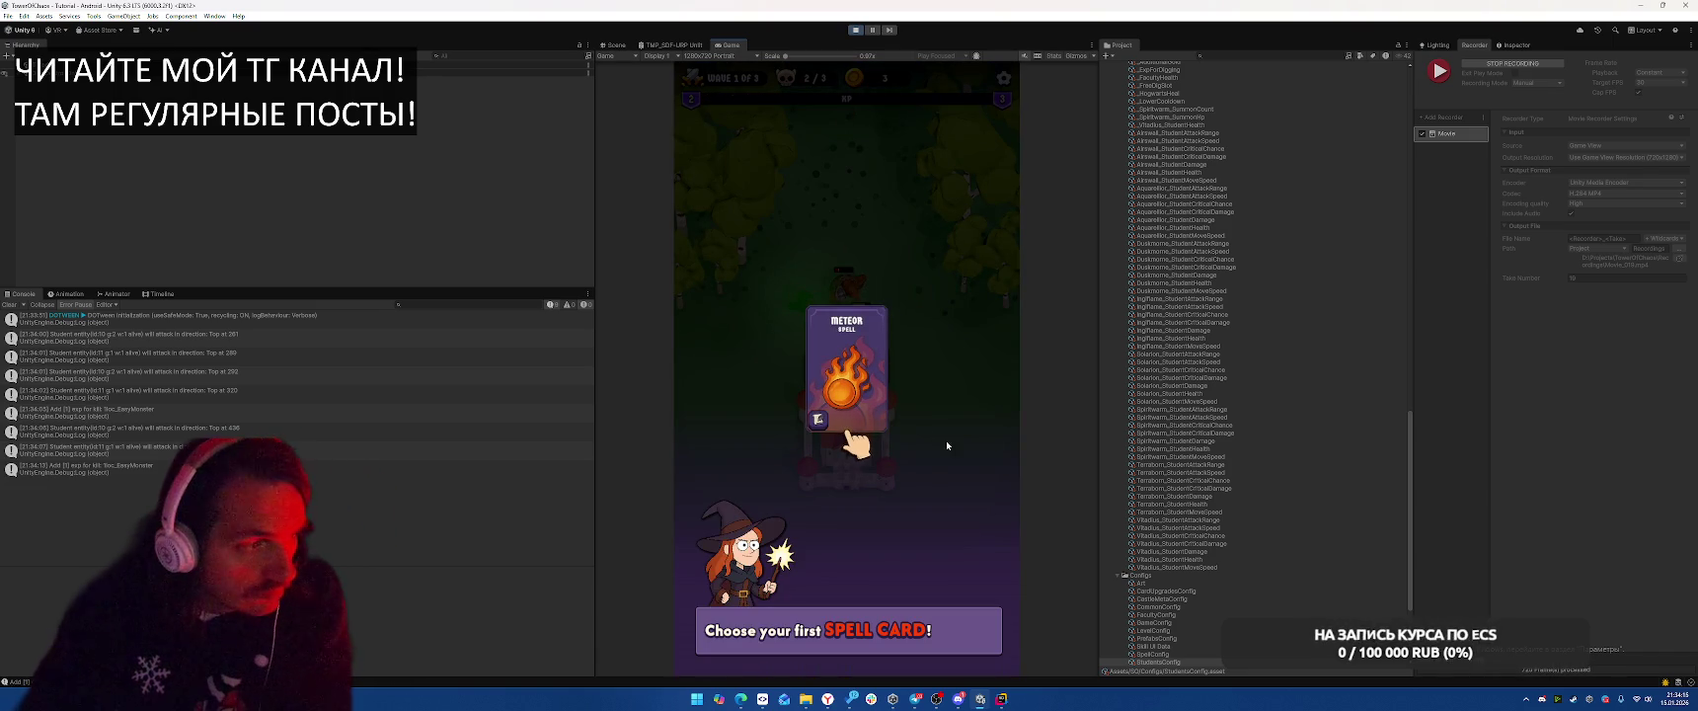
{"action": "left_click", "coordinate": [925, 409]}
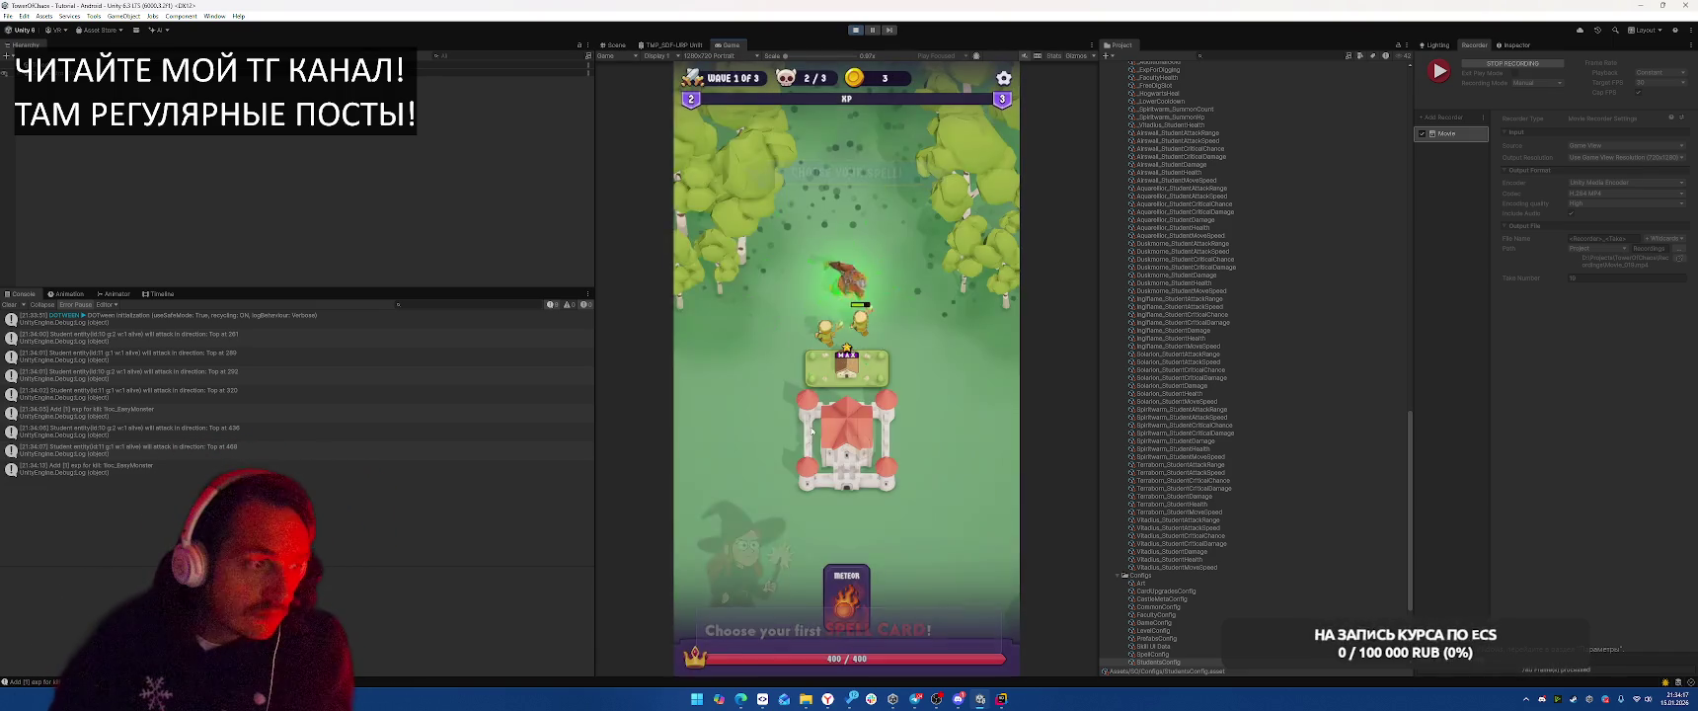
{"action": "left_click_drag", "start_coordinate": [847, 568], "coordinate": [875, 355]}
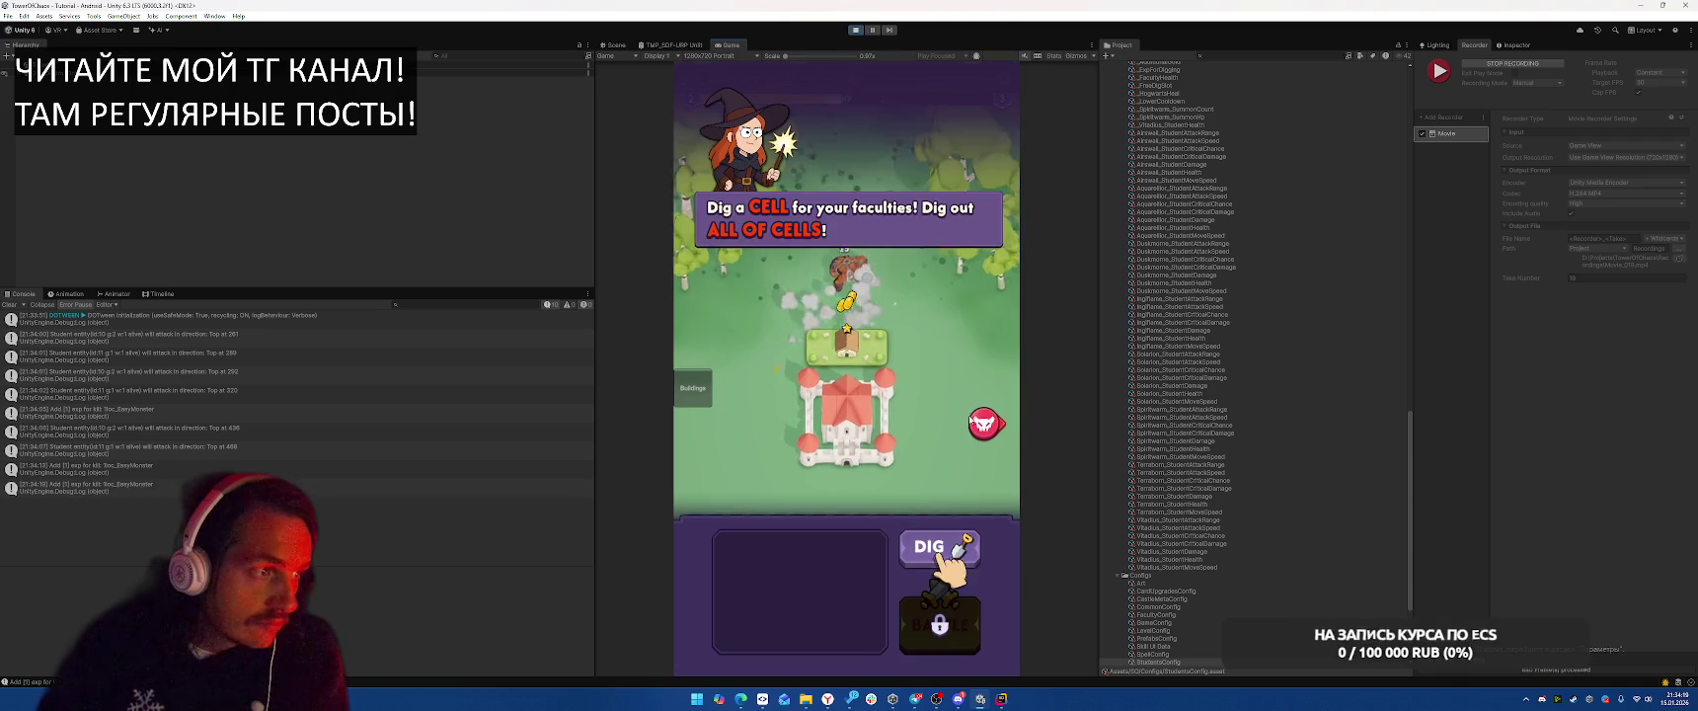
{"action": "left_click", "coordinate": [938, 548]}
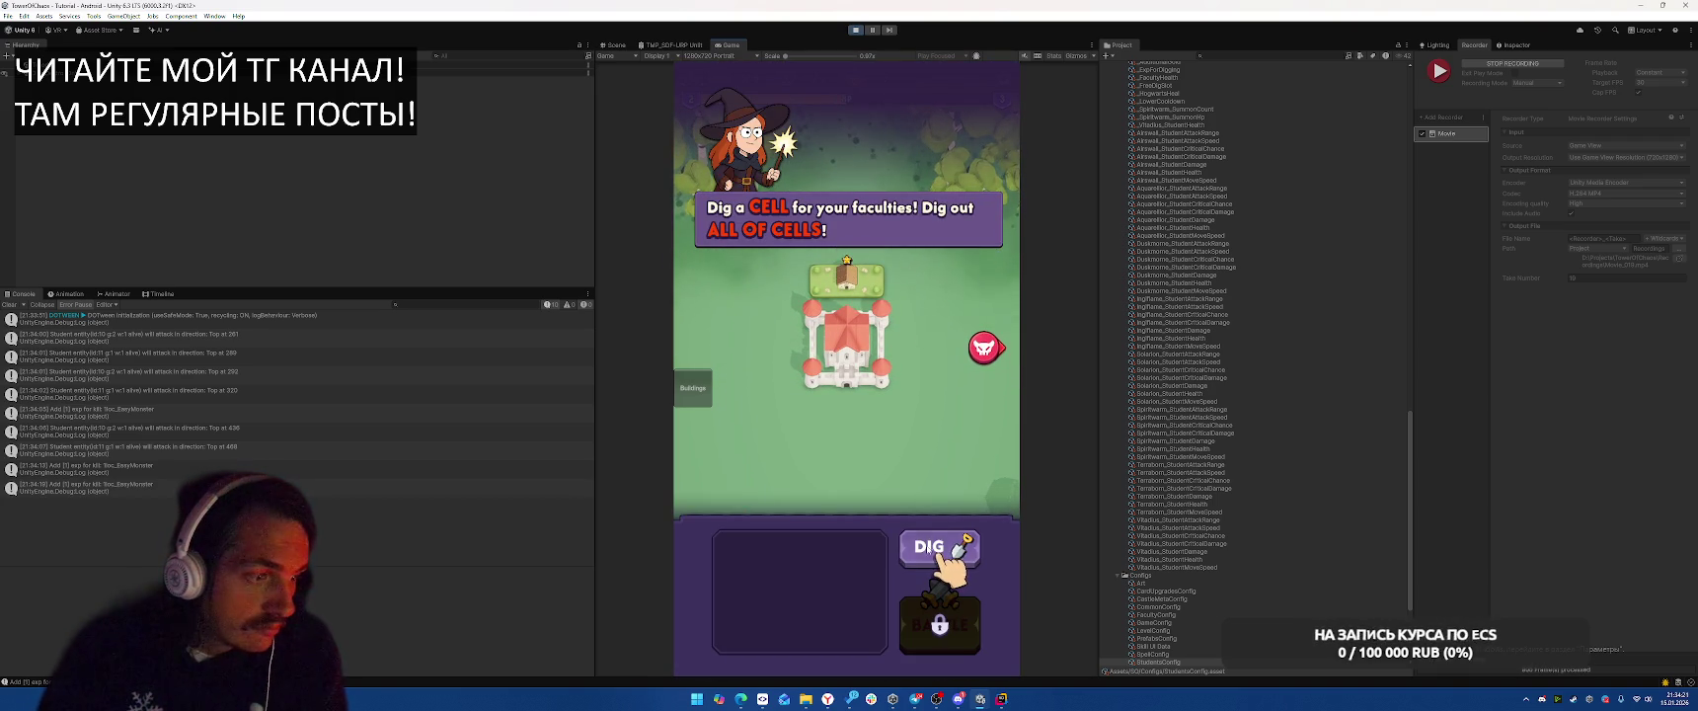
Buy two 3-coin cells, place the new building, cast another meteor next battle, then stop Play mode
{"action": "left_click", "coordinate": [897, 331]}
{"action": "left_click", "coordinate": [897, 365]}
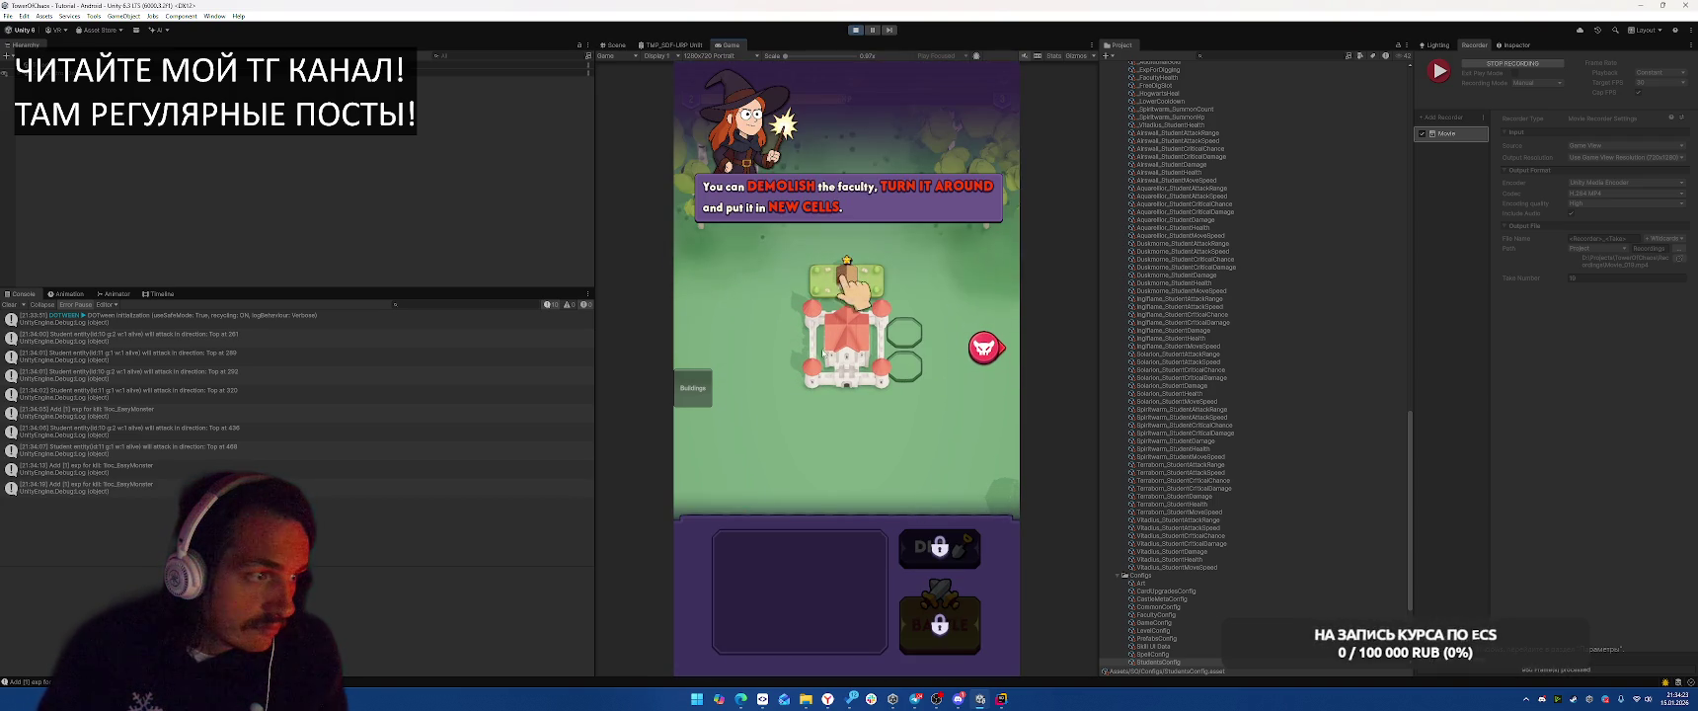
{"action": "mouse_move", "coordinate": [766, 566]}
{"action": "left_mouse_down"}
{"action": "mouse_move", "coordinate": [903, 395]}
{"action": "mouse_move", "coordinate": [903, 345]}
{"action": "left_mouse_up"}
{"action": "left_click", "coordinate": [967, 605]}
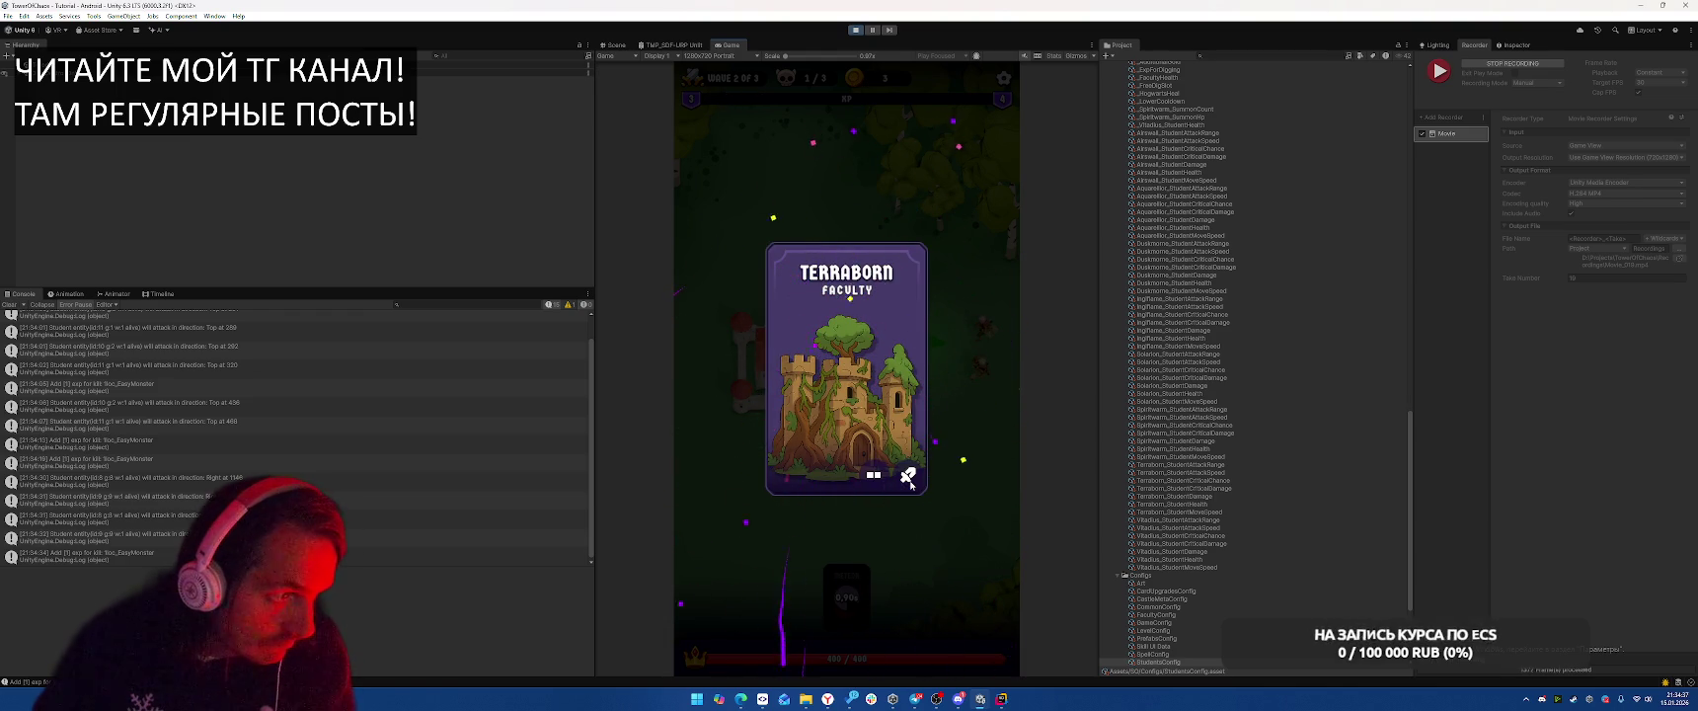
{"action": "left_click", "coordinate": [904, 410]}
{"action": "mouse_move", "coordinate": [862, 617]}
{"action": "left_mouse_down"}
{"action": "mouse_move", "coordinate": [919, 540]}
{"action": "mouse_move", "coordinate": [948, 336]}
{"action": "left_mouse_up"}
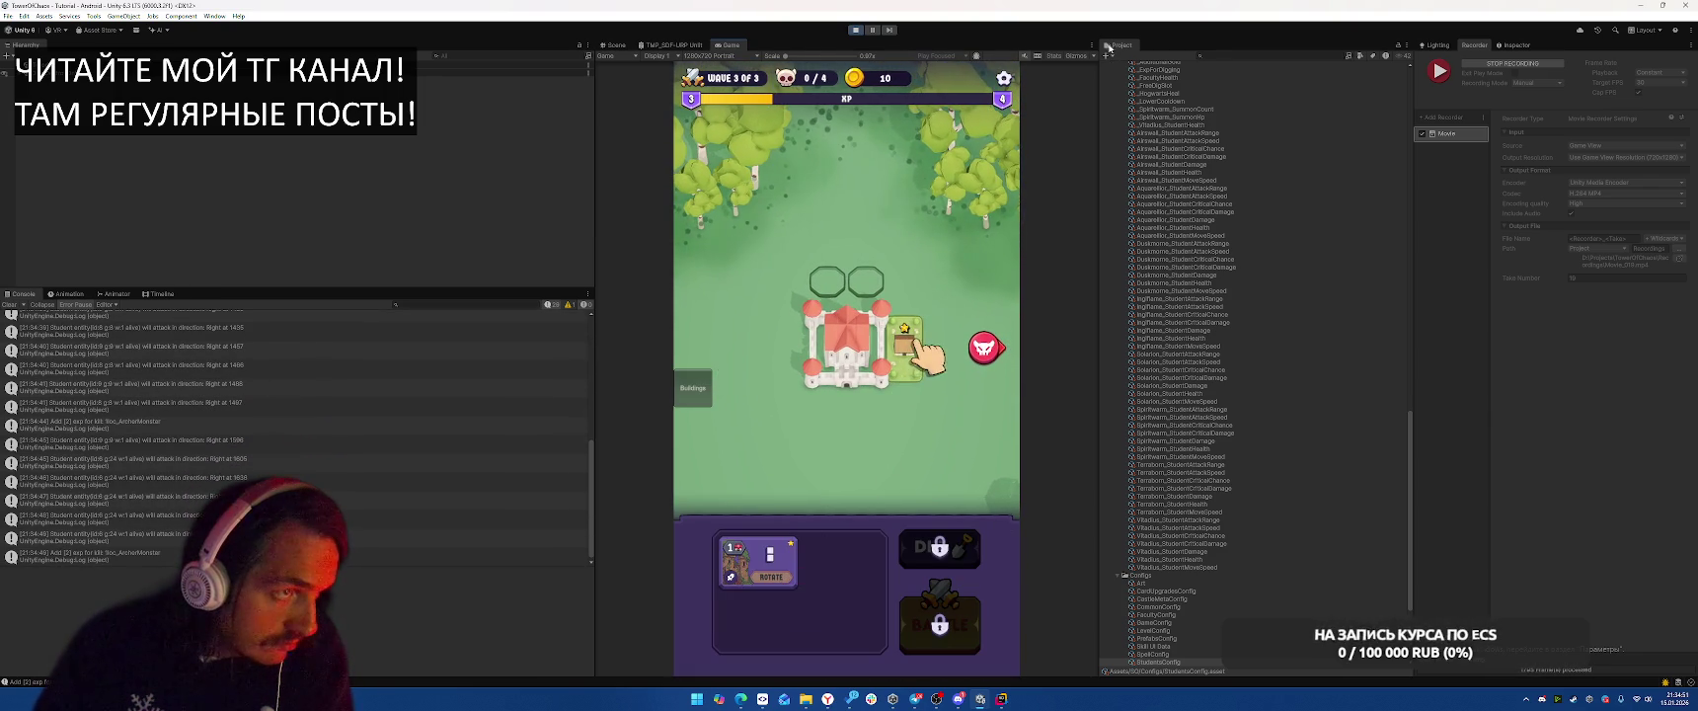
{"action": "left_click", "coordinate": [855, 30]}
{"action": "scroll", "coordinate": [1186, 459], "scroll_direction": "up", "scroll_amount": 10}
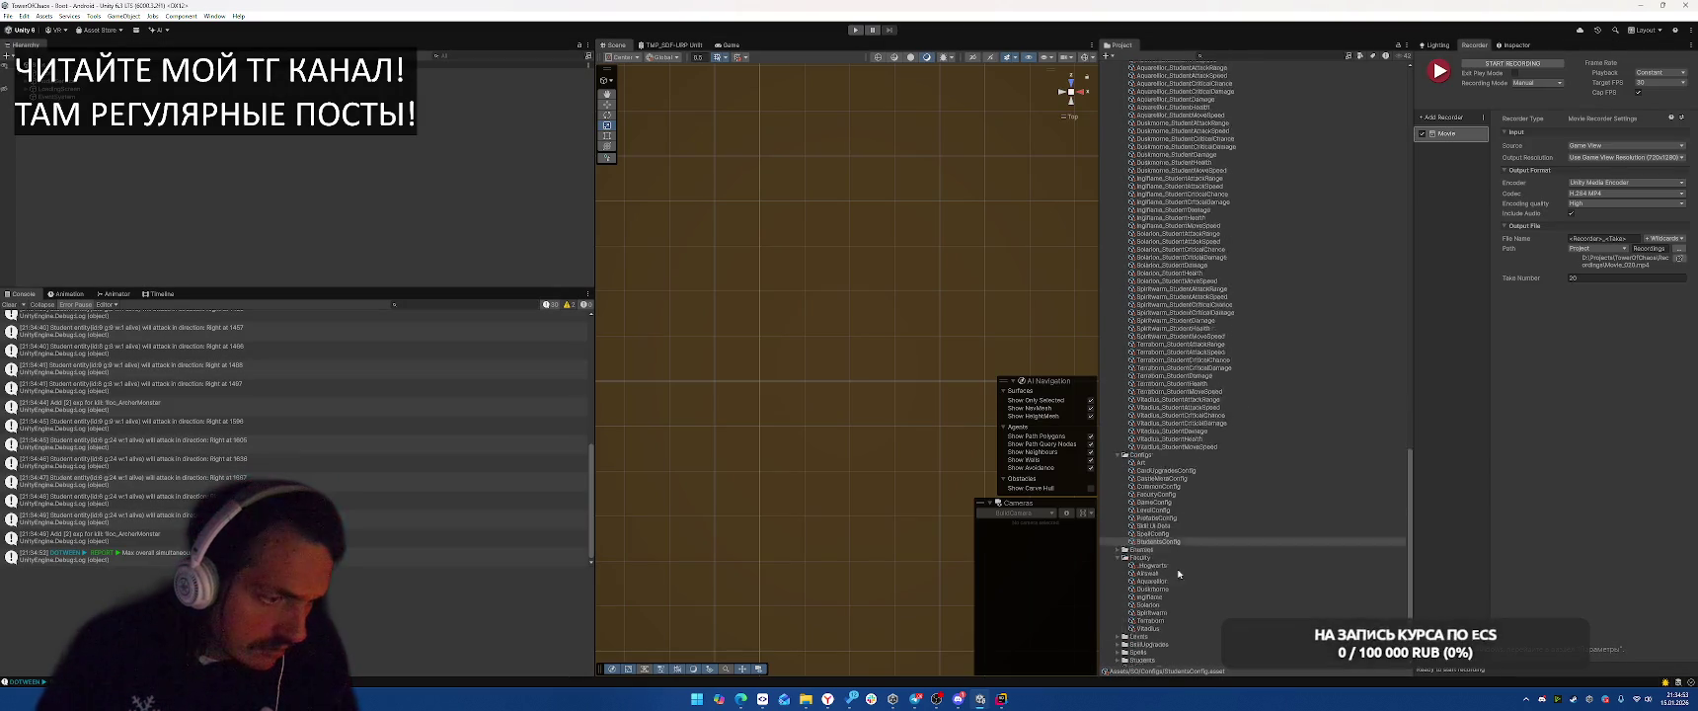
{"action": "left_click", "coordinate": [1111, 341]}
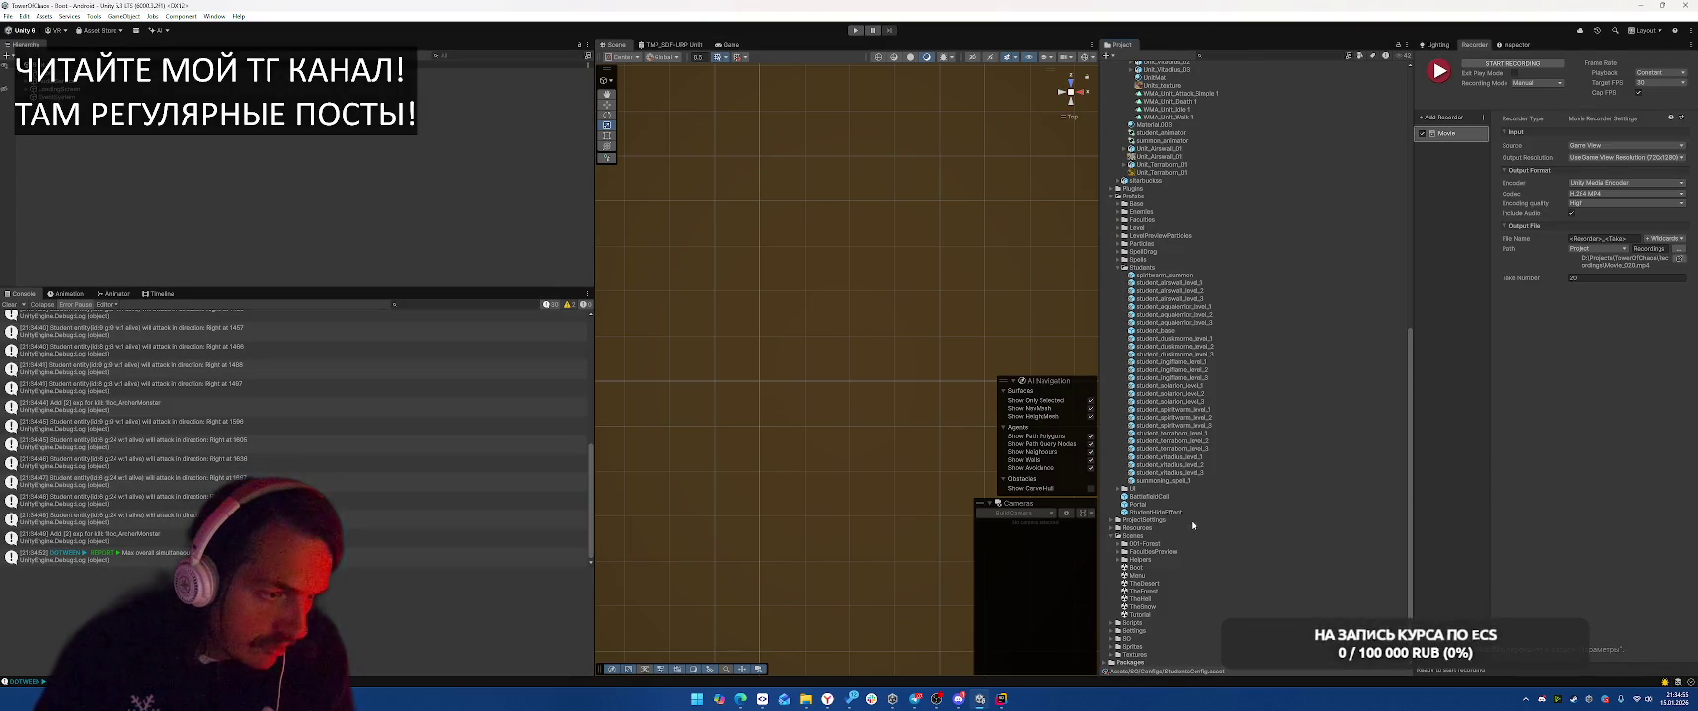
{"action": "double_click", "coordinate": [1160, 511]}
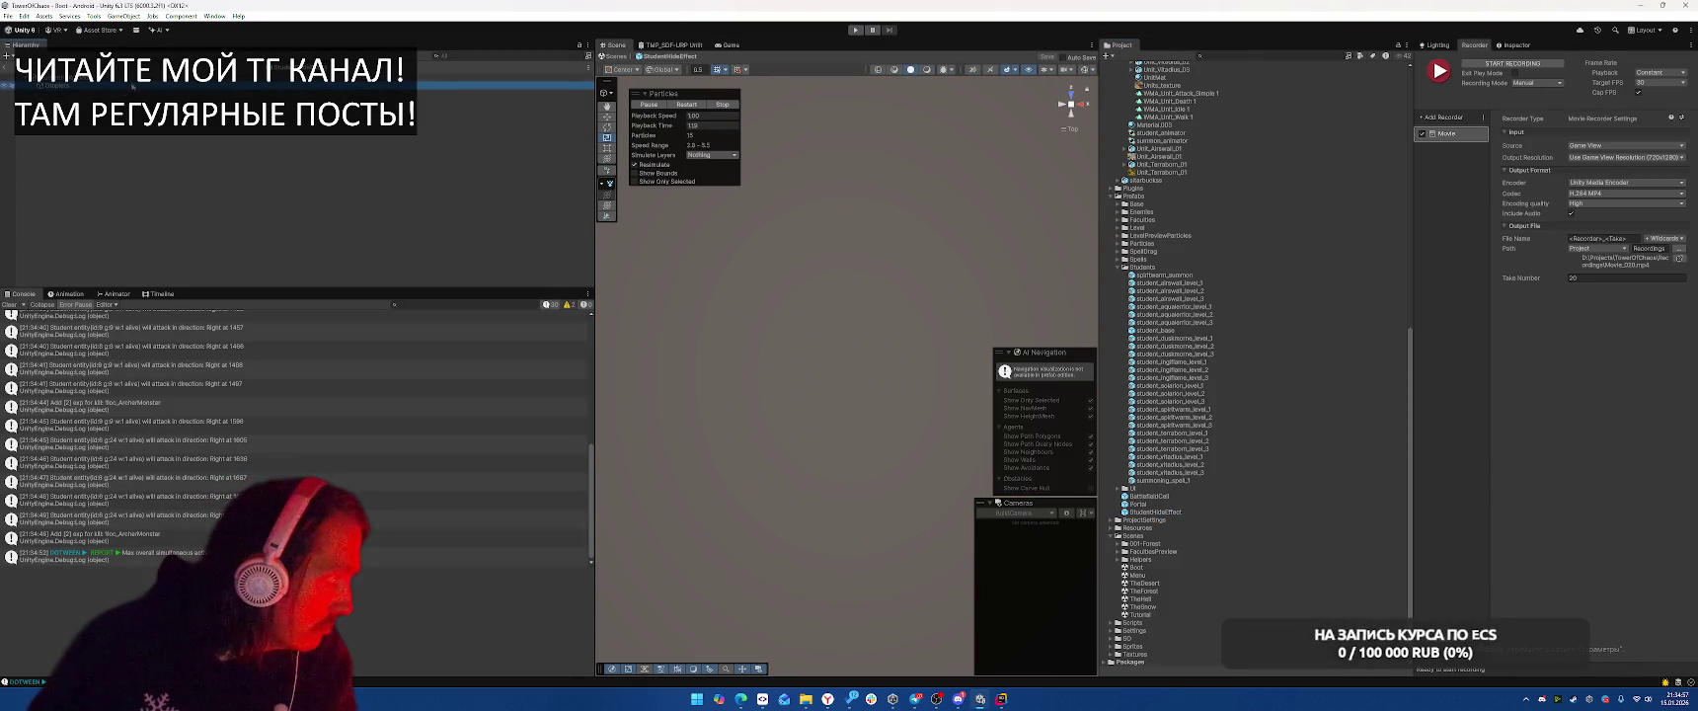
{"action": "left_click", "coordinate": [1530, 46]}
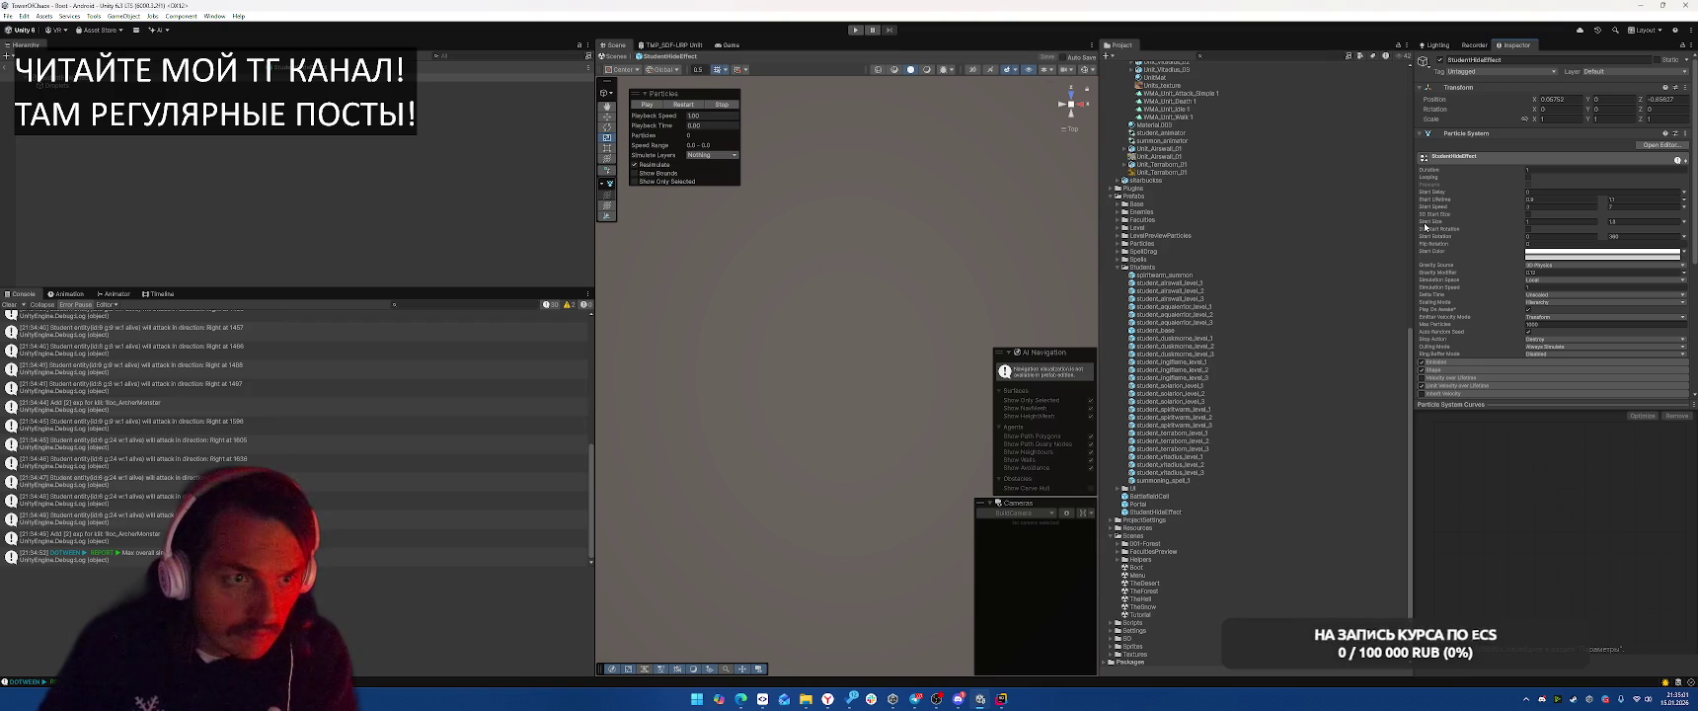
{"action": "left_click", "coordinate": [1561, 227]}
{"action": "left_click", "coordinate": [1530, 230]}
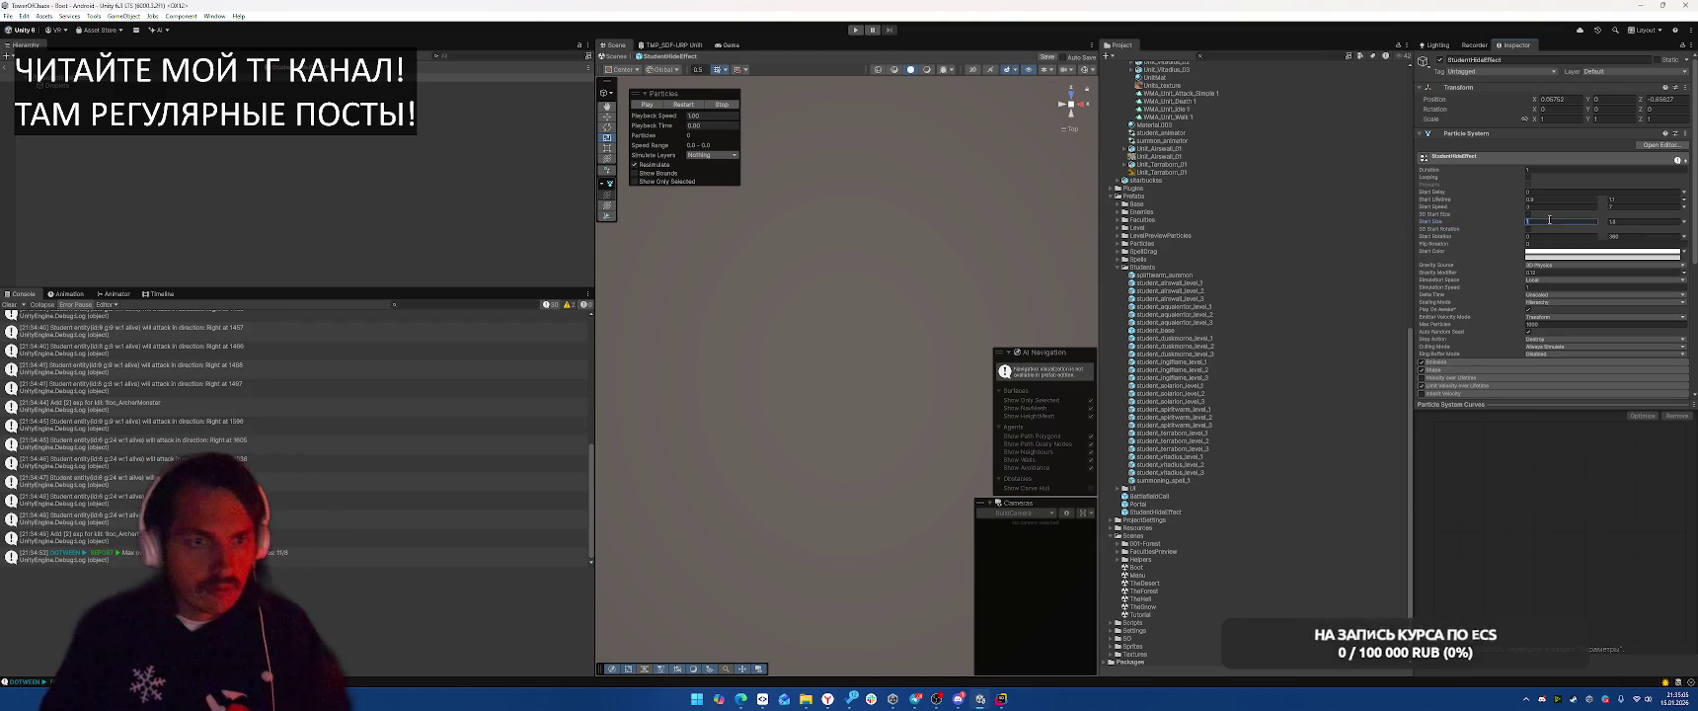
{"action": "left_click", "coordinate": [1644, 223]}
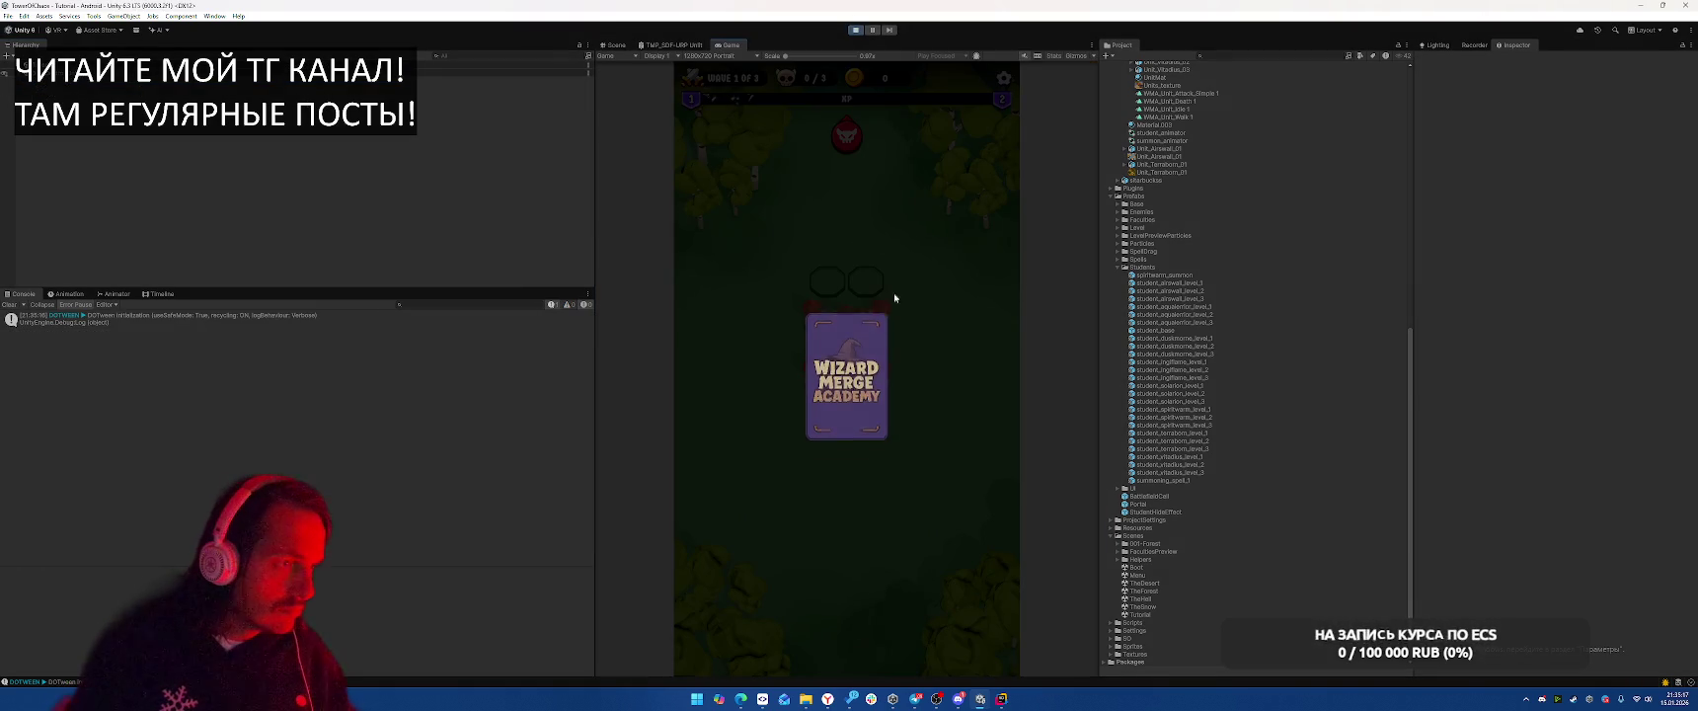
Replay the tutorial with the Terraborn card to the Meteor spell-card offer, then stop Play mode
{"action": "left_click", "coordinate": [861, 381]}
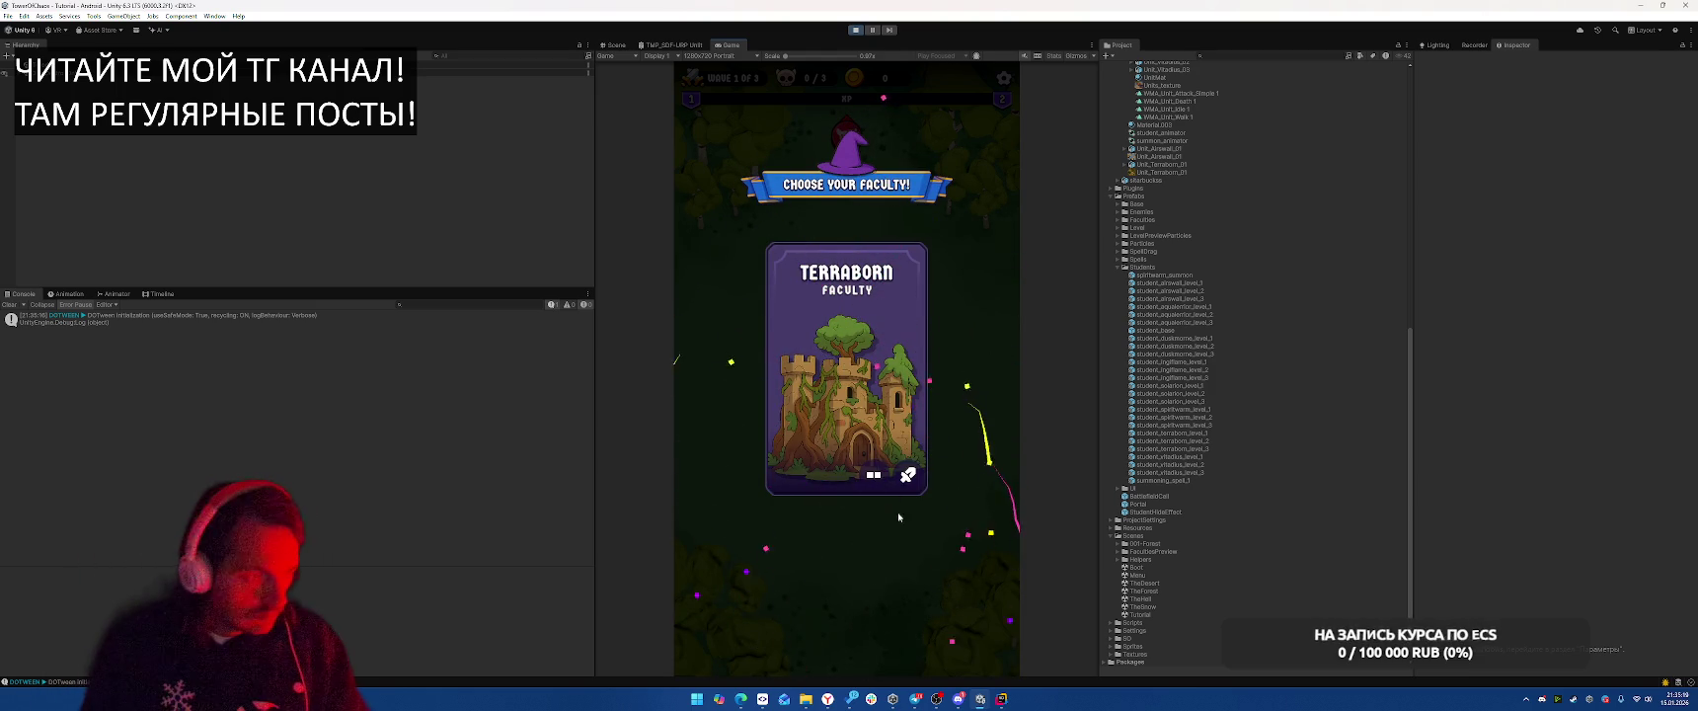
{"action": "left_click", "coordinate": [857, 318]}
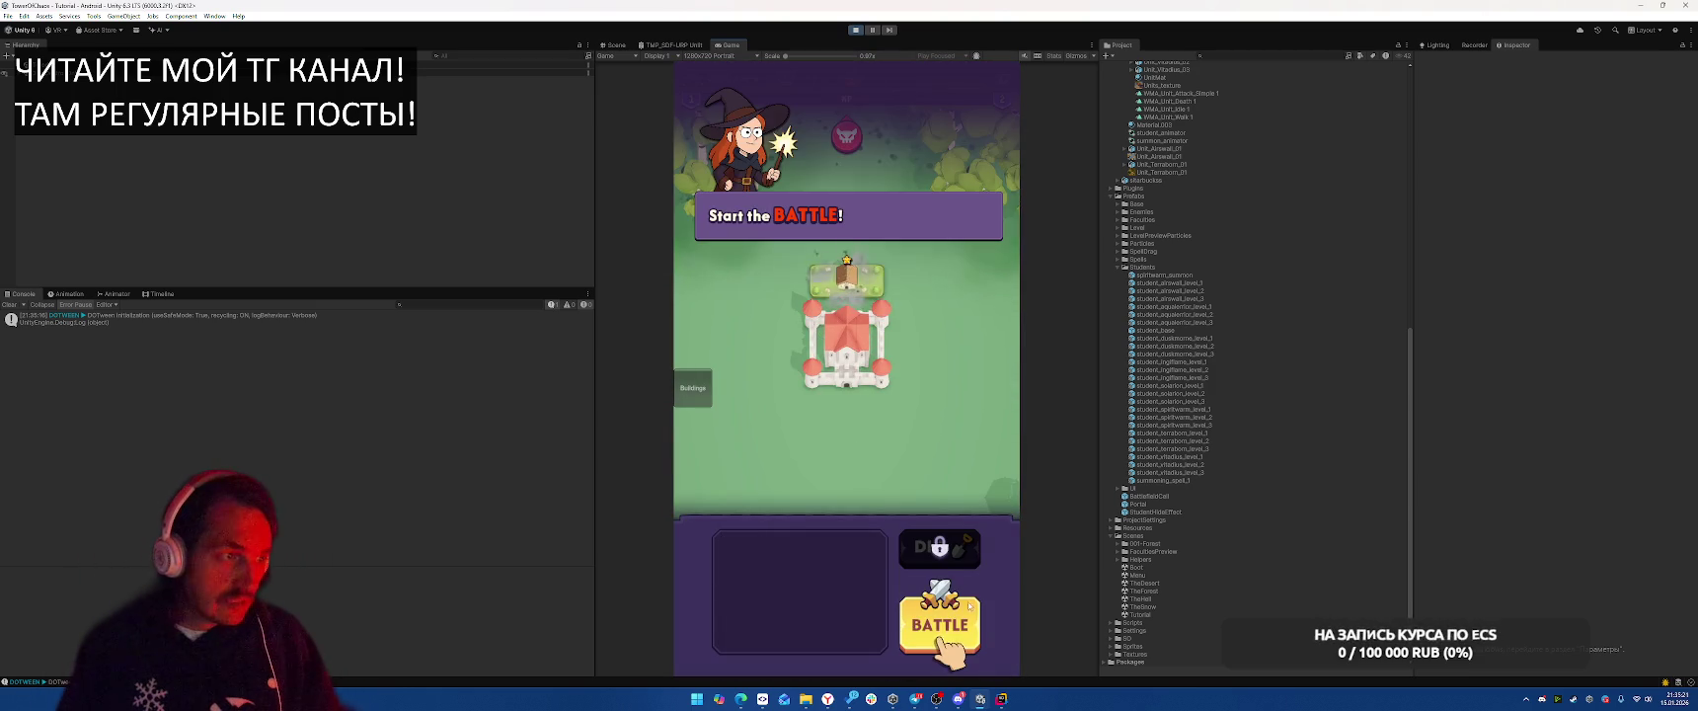
{"action": "left_click", "coordinate": [849, 361]}
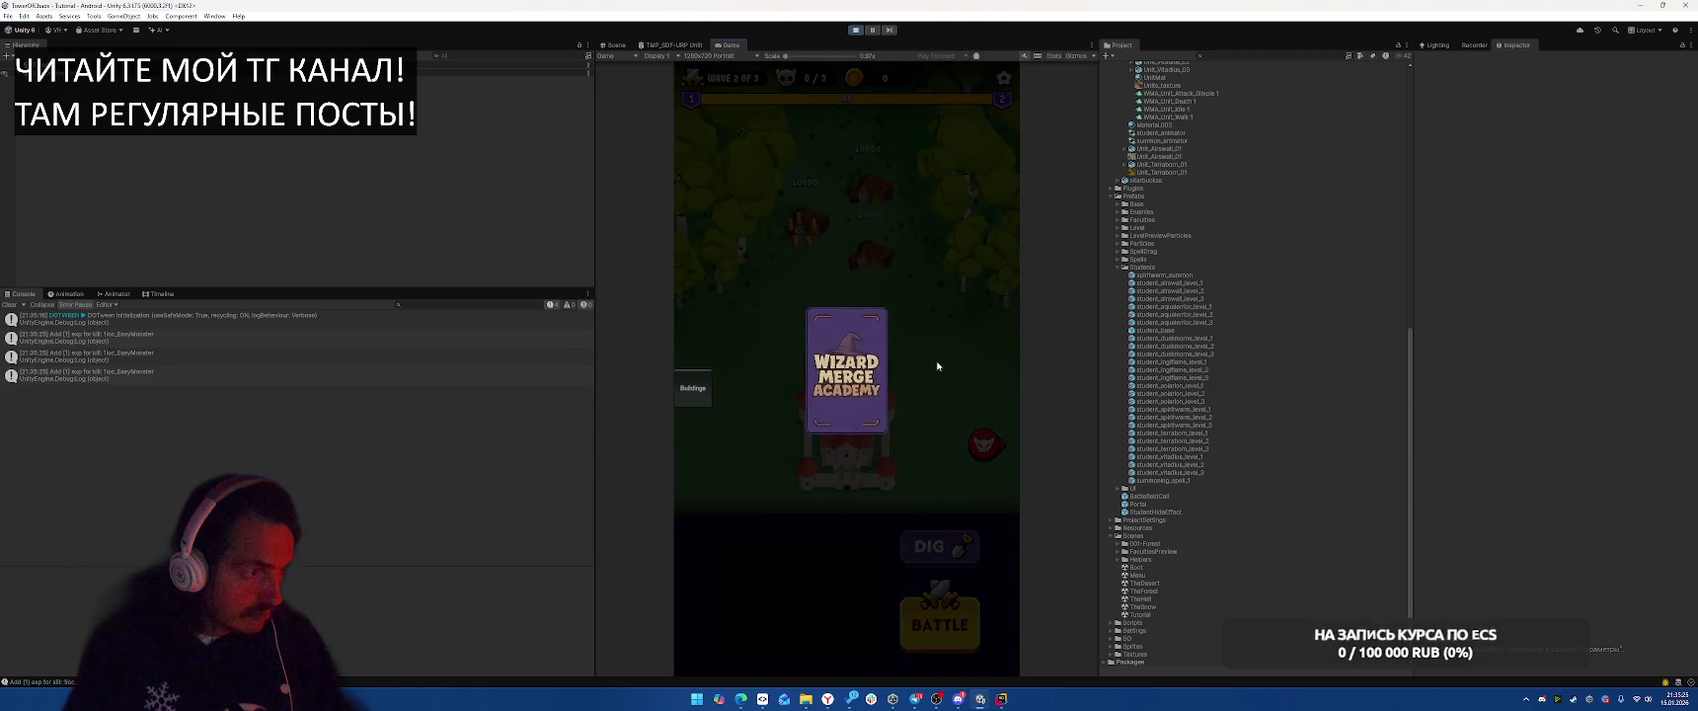
{"action": "left_click", "coordinate": [864, 33]}
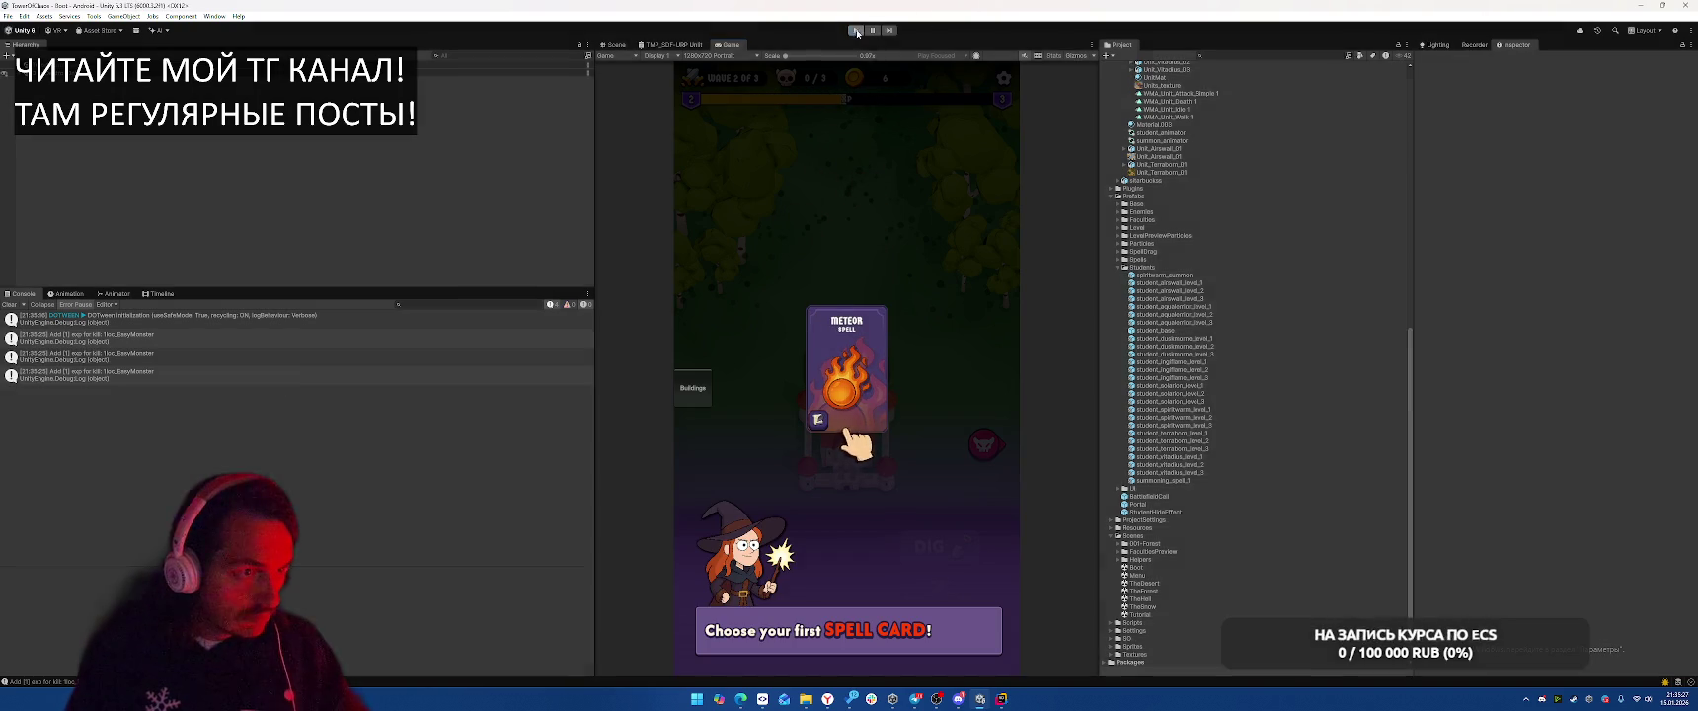
{"action": "scroll", "coordinate": [1231, 468], "scroll_direction": "down", "scroll_amount": 5}
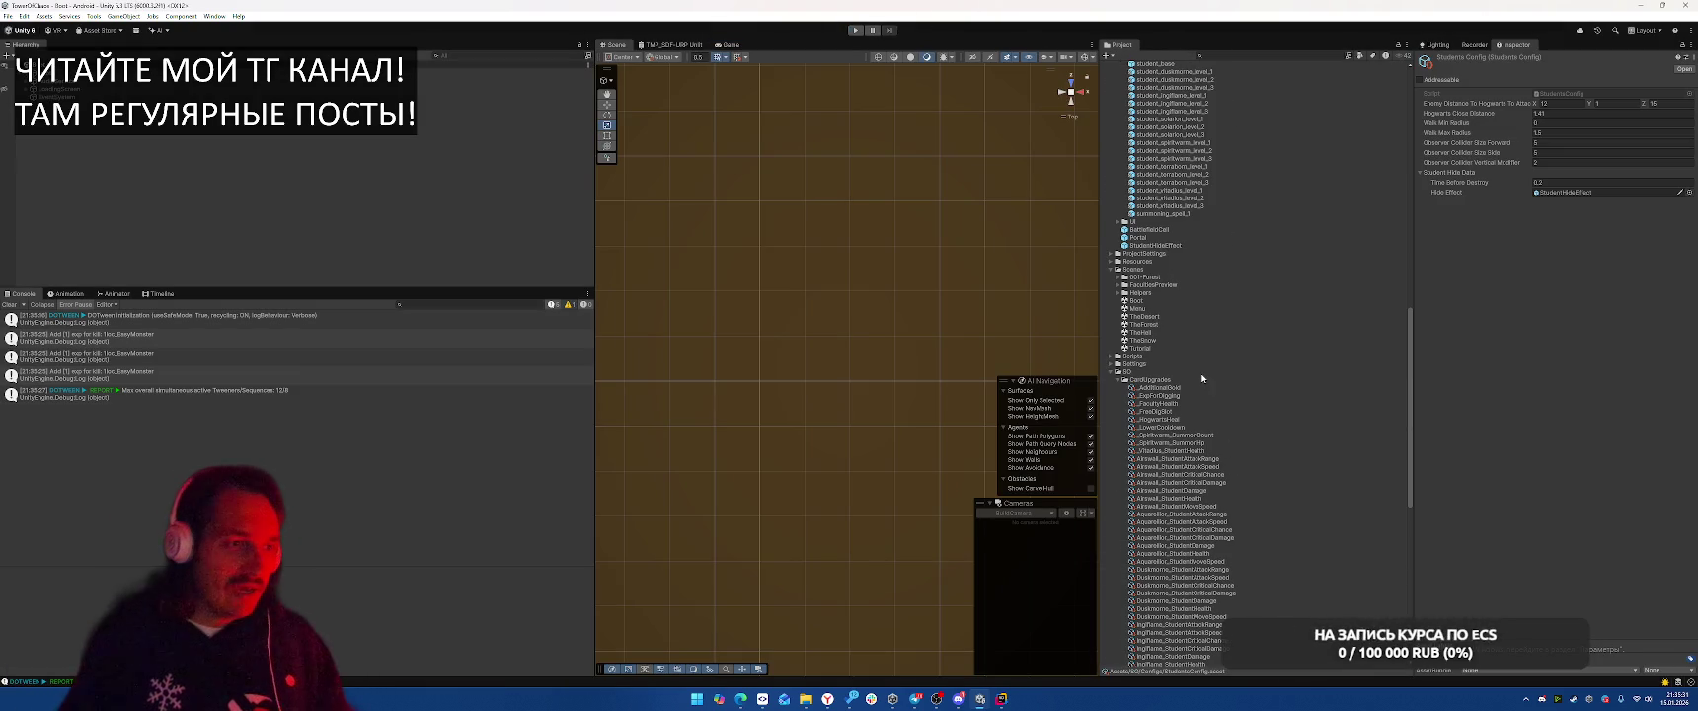
Open the StudentHideEffect prefab, expand its Shape module, and enable Edit Shape in the Scene view
{"action": "double_click", "coordinate": [1170, 246]}
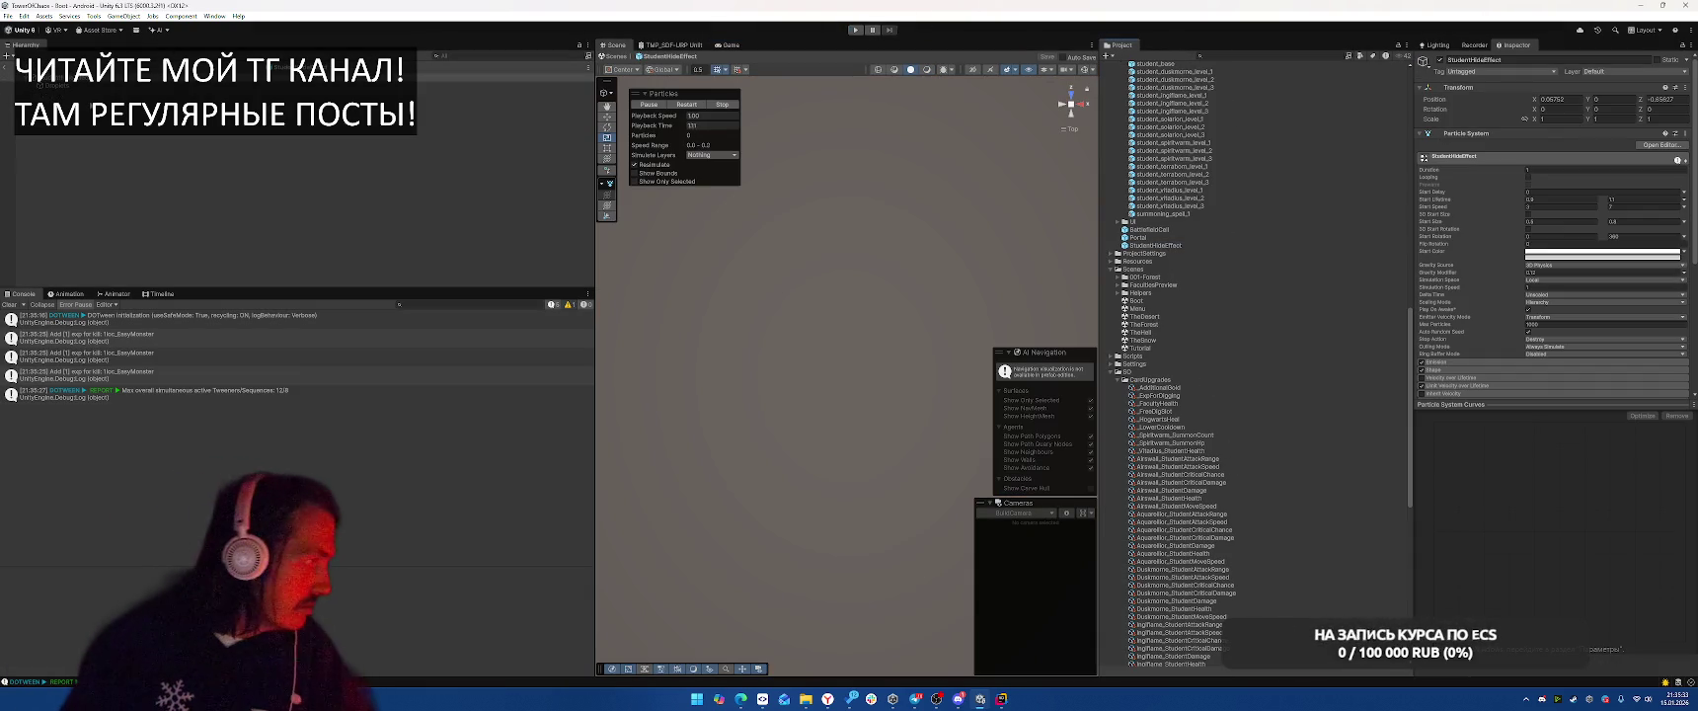
{"action": "left_click", "coordinate": [104, 85]}
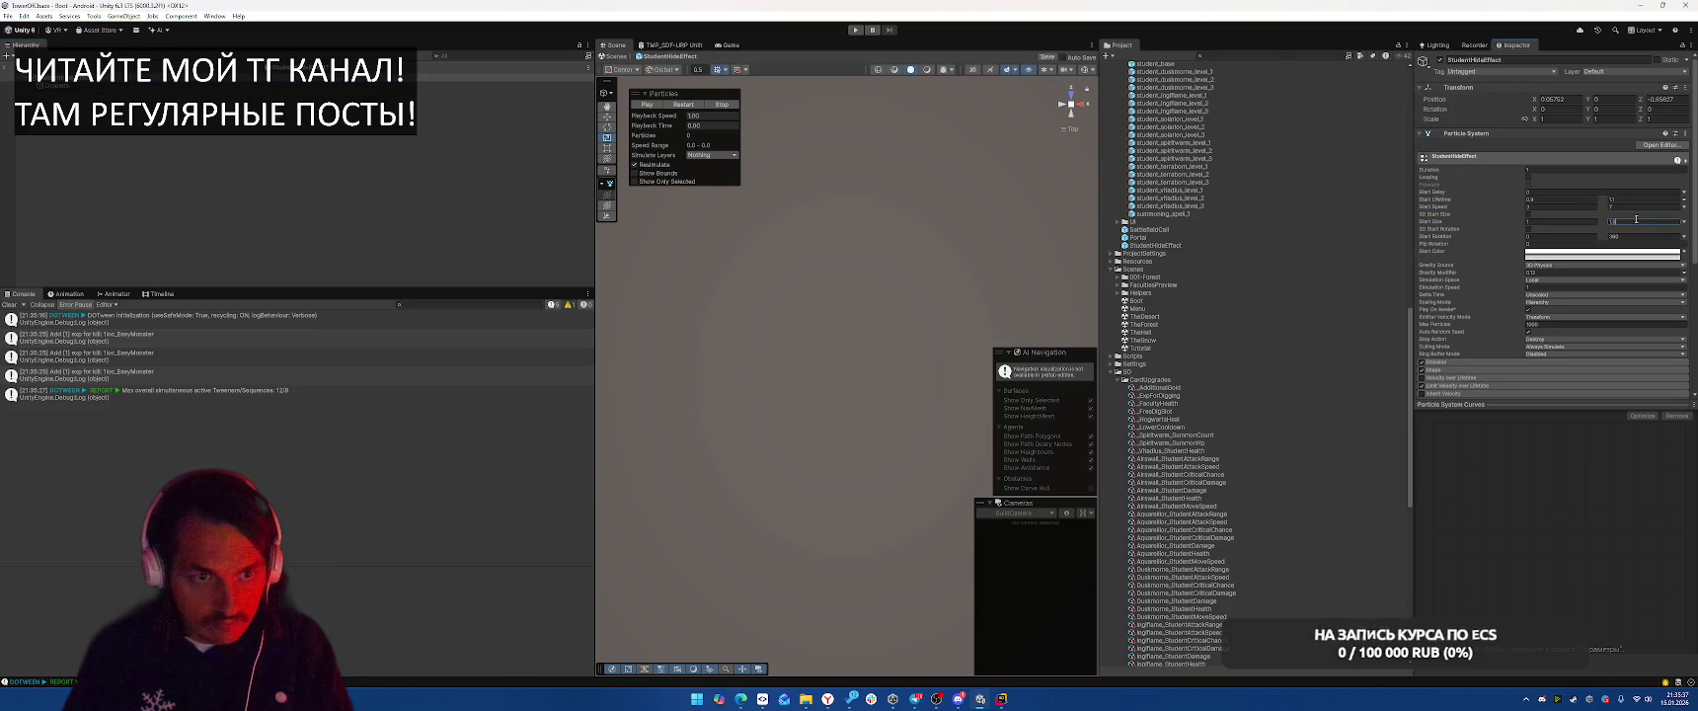
{"action": "scroll", "coordinate": [1502, 254], "scroll_direction": "down", "scroll_amount": 5}
{"action": "left_click", "coordinate": [1449, 238]}
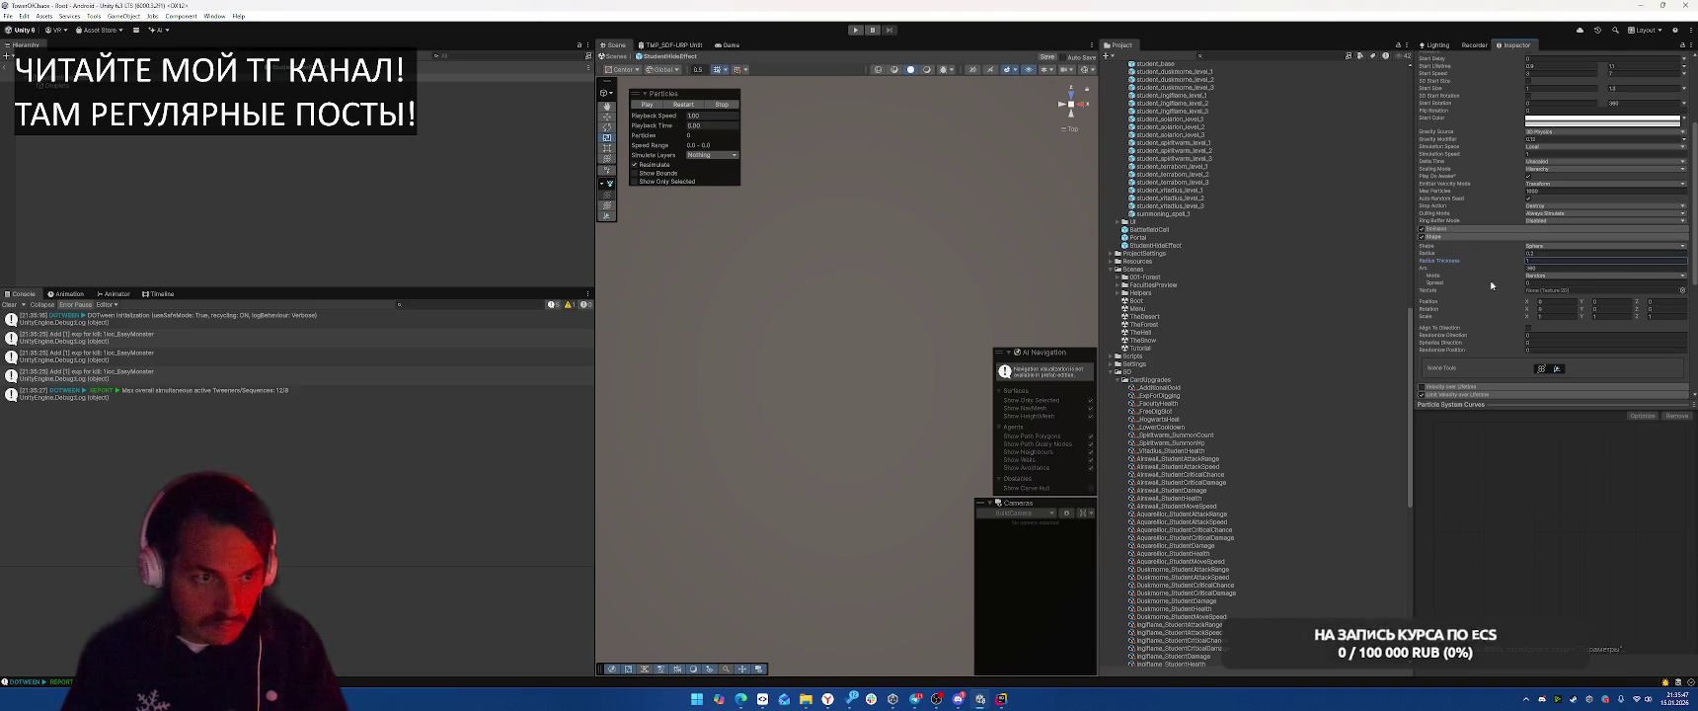
{"action": "scroll", "coordinate": [1501, 274], "scroll_direction": "up", "scroll_amount": 5}
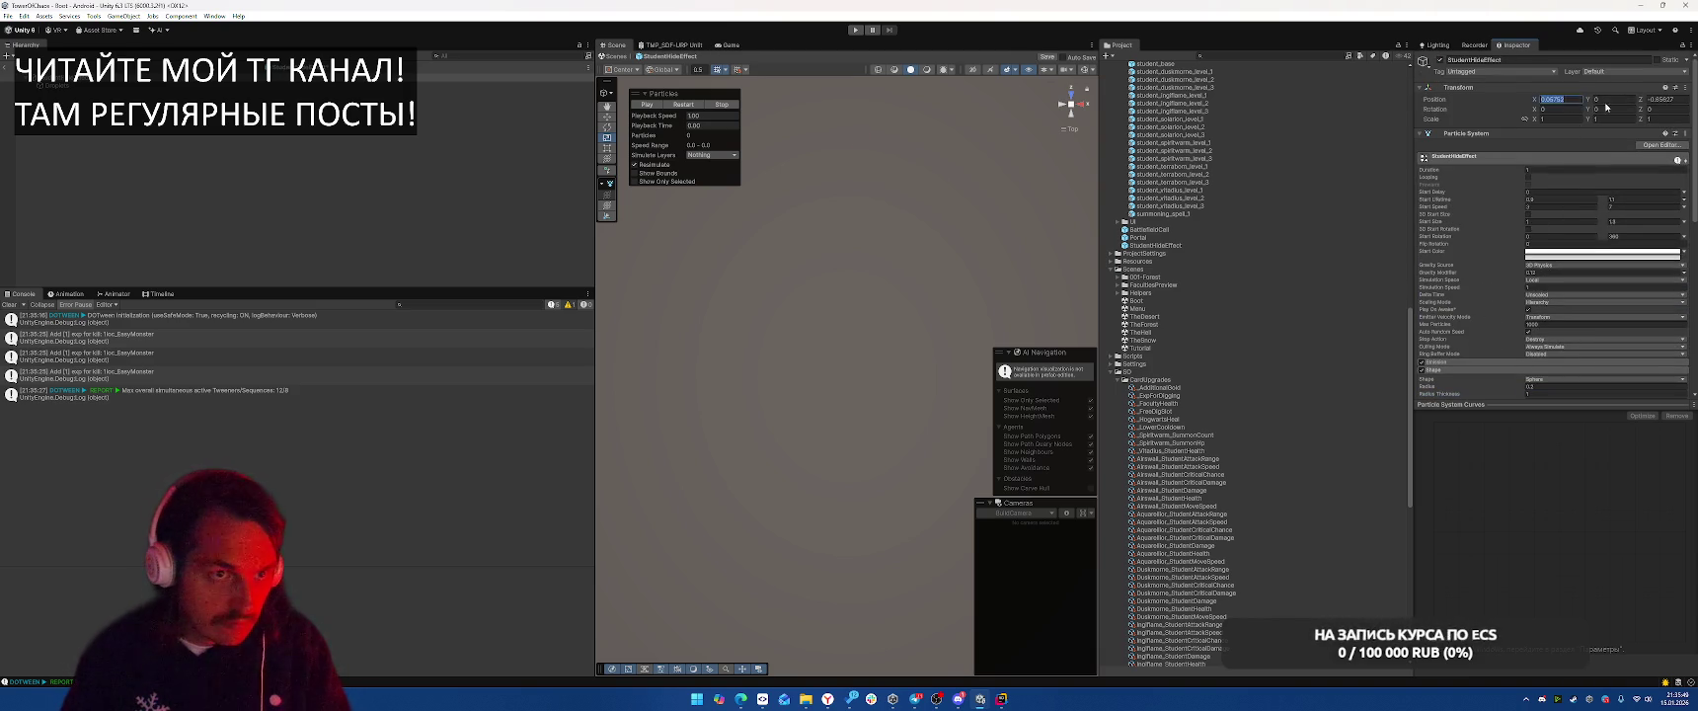
{"action": "left_click", "coordinate": [123, 87]}
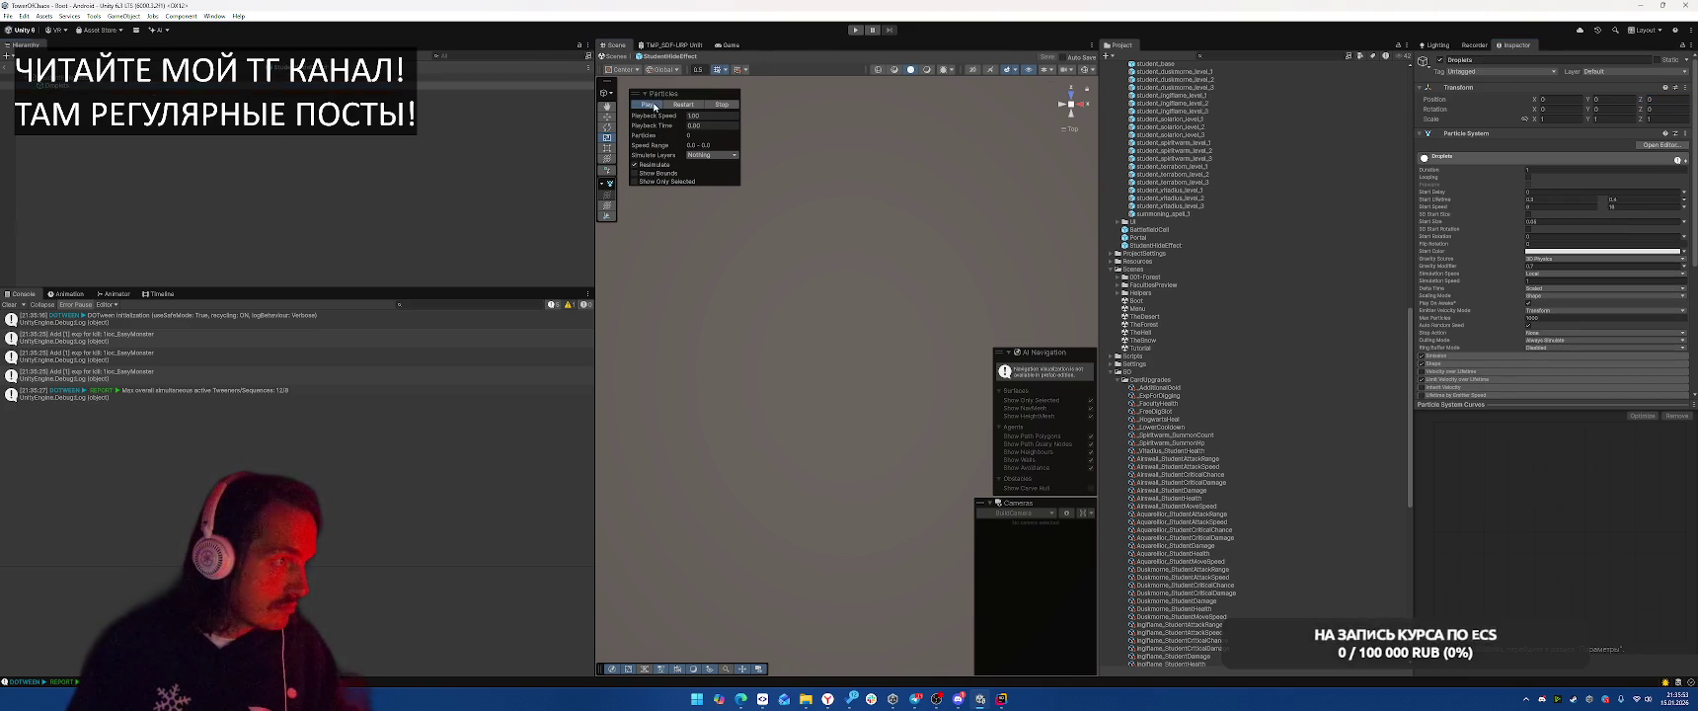
{"action": "left_click", "coordinate": [163, 77]}
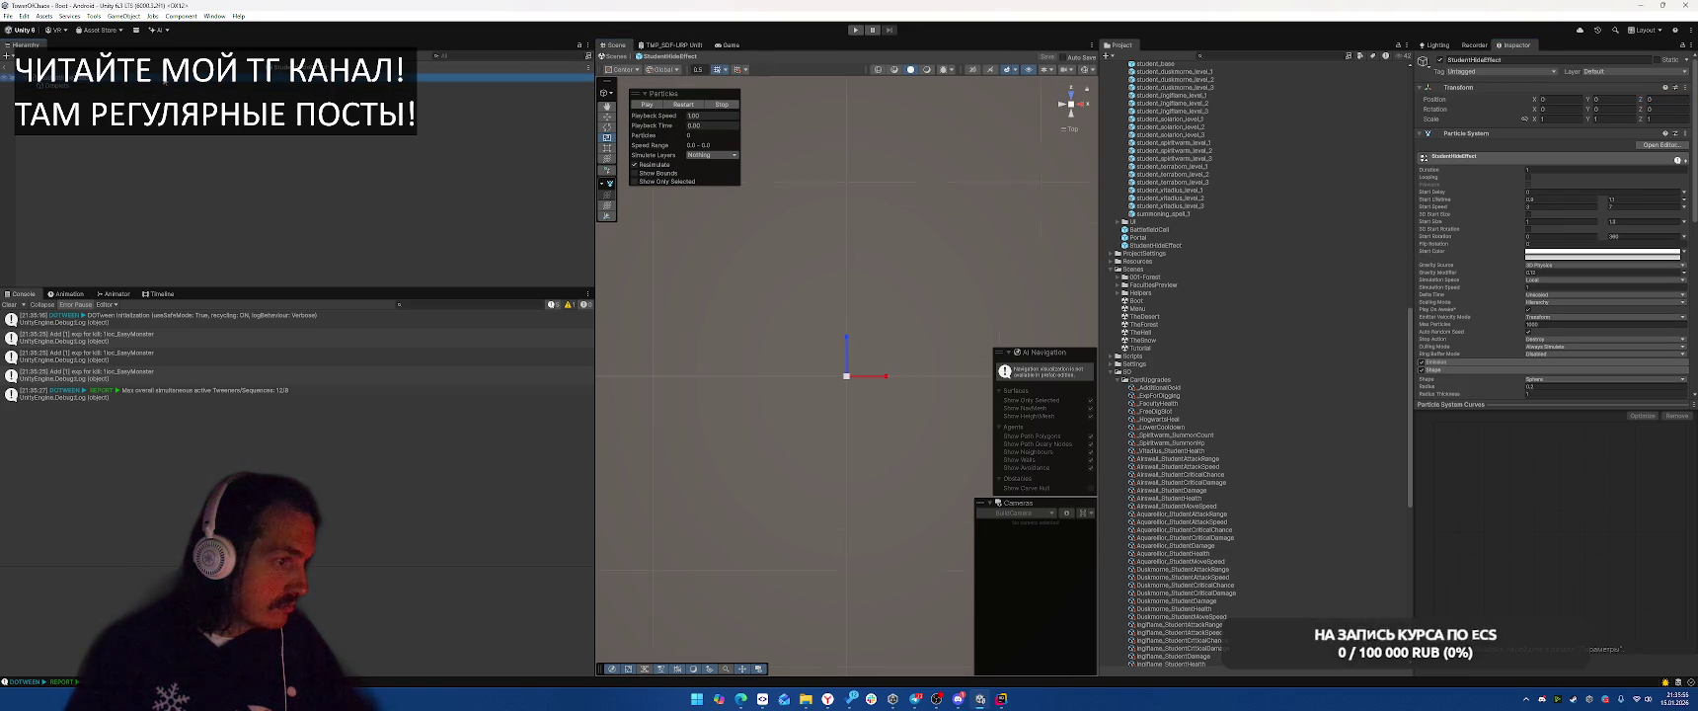
{"action": "scroll", "coordinate": [1470, 292], "scroll_direction": "down", "scroll_amount": 5}
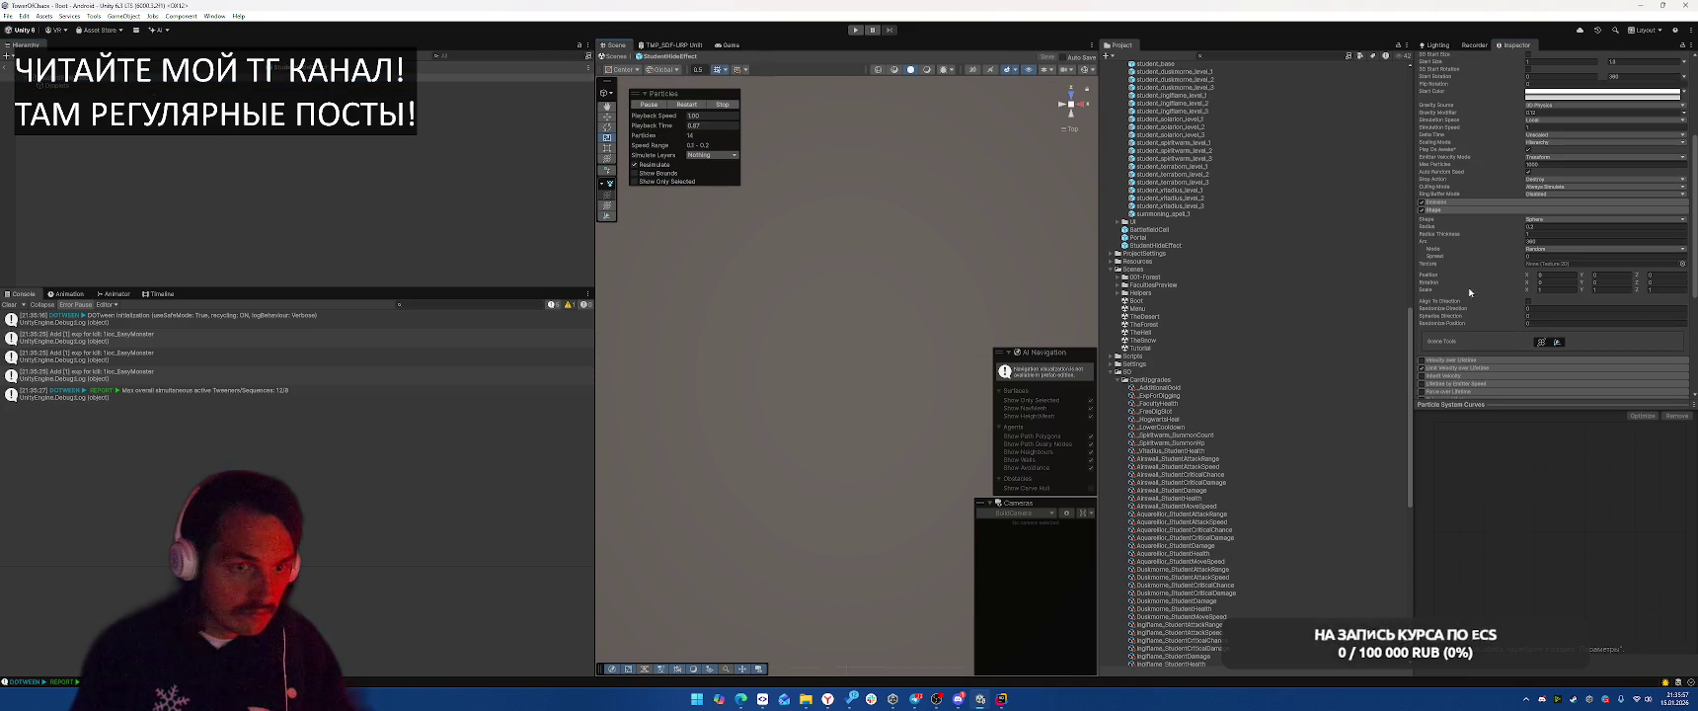
{"action": "left_click", "coordinate": [1559, 343]}
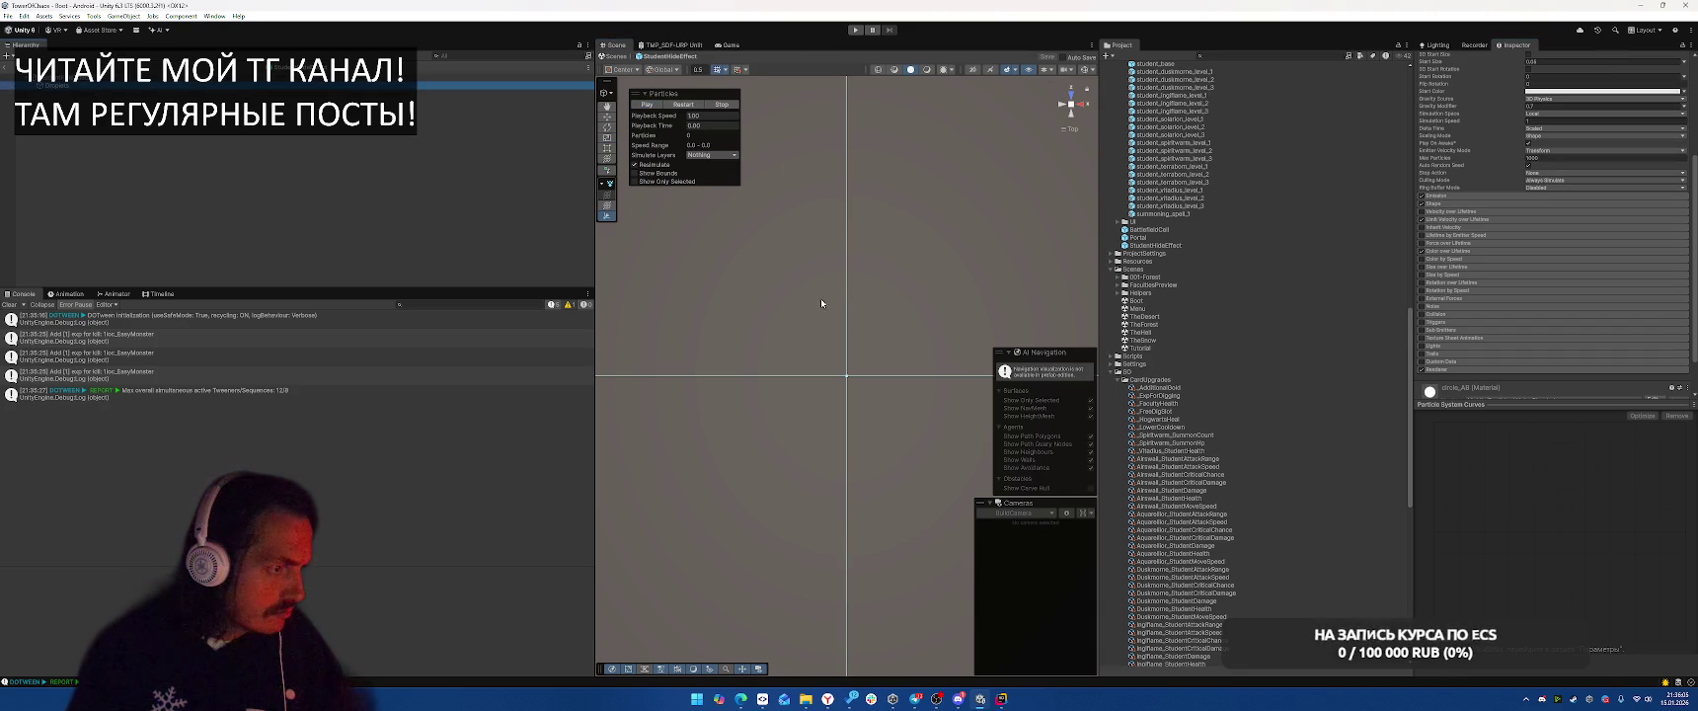
Orbit the Scene view around the effect and preview the particle burst several times
{"action": "key", "text": "2"}
{"action": "mouse_move", "coordinate": [929, 272]}
{"action": "left_mouse_down"}
{"action": "mouse_move", "coordinate": [859, 350]}
{"action": "mouse_move", "coordinate": [874, 361]}
{"action": "mouse_move", "coordinate": [881, 257]}
{"action": "left_mouse_up"}
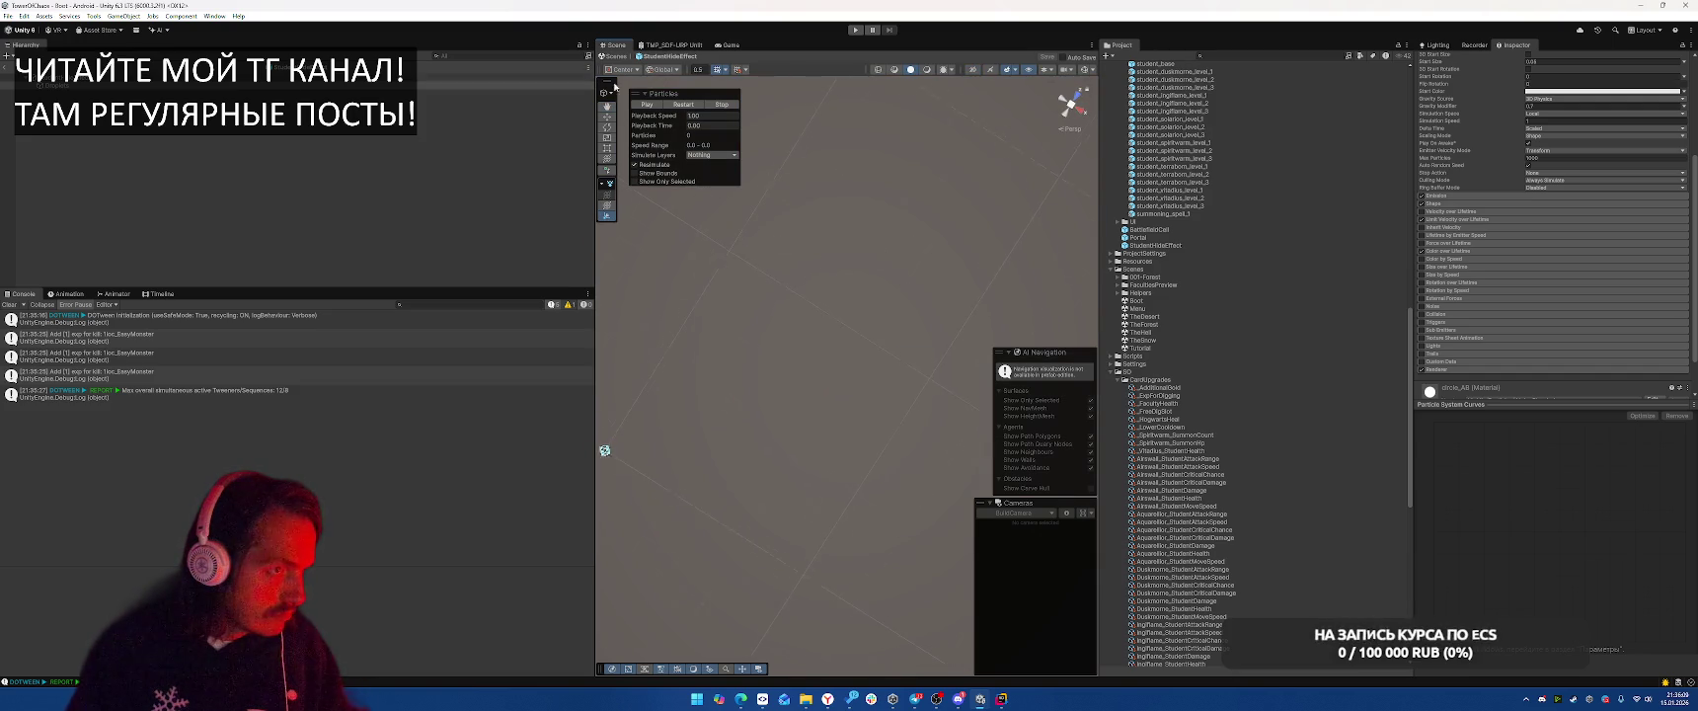
{"action": "left_click", "coordinate": [646, 105]}
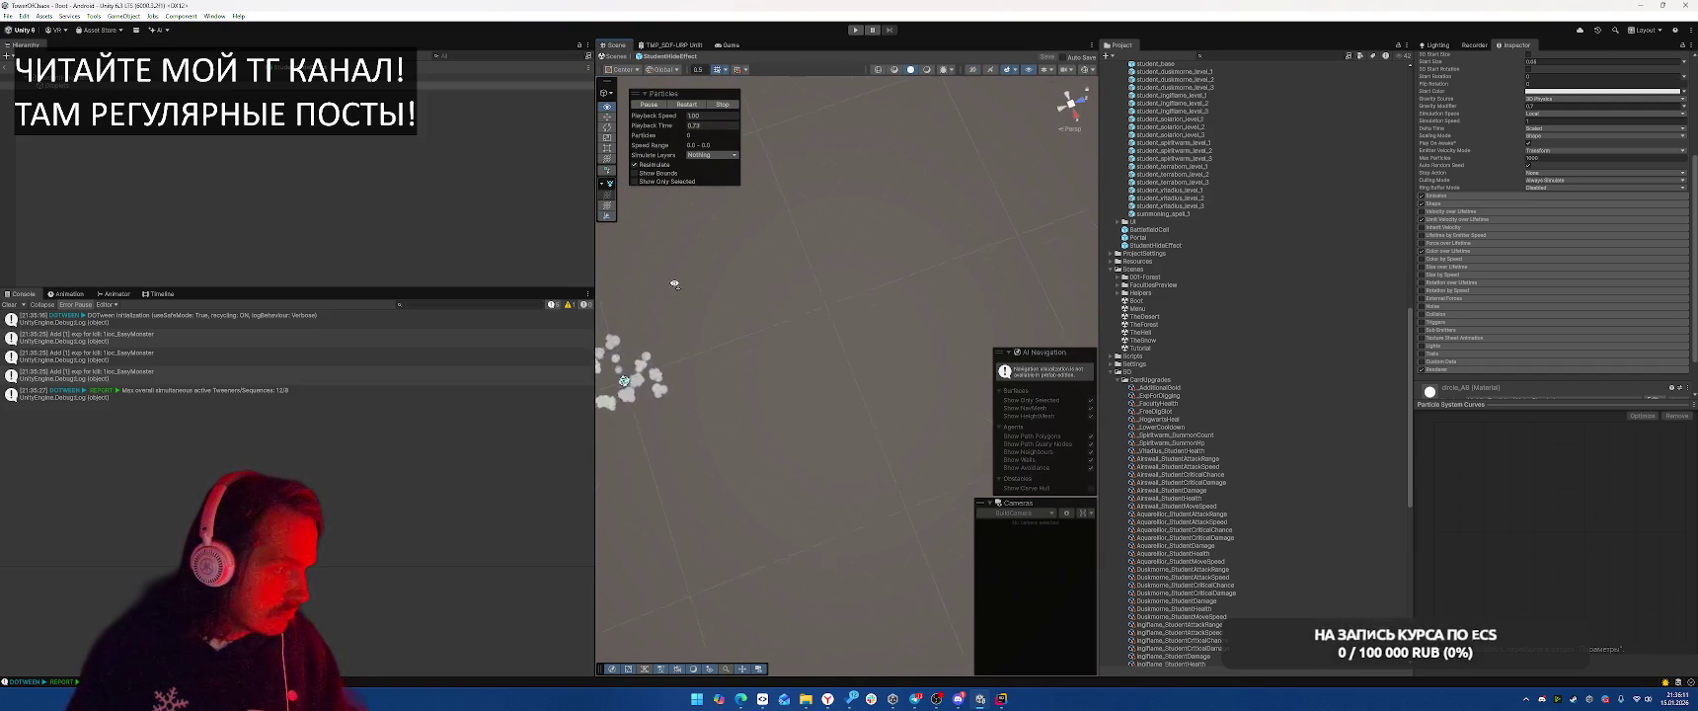
{"action": "left_click_drag", "start_coordinate": [674, 284], "coordinate": [793, 293]}
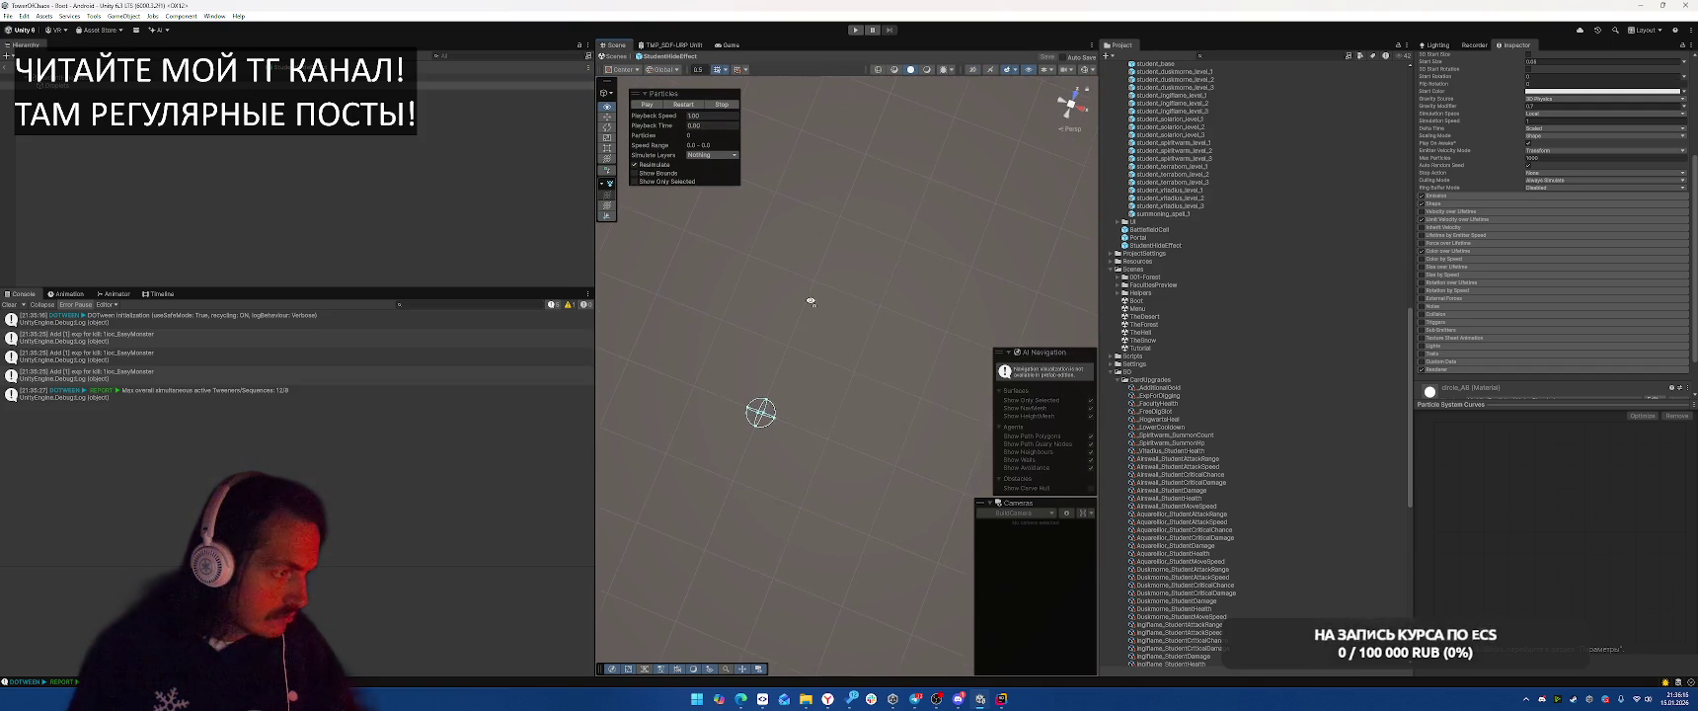
{"action": "left_click", "coordinate": [650, 105]}
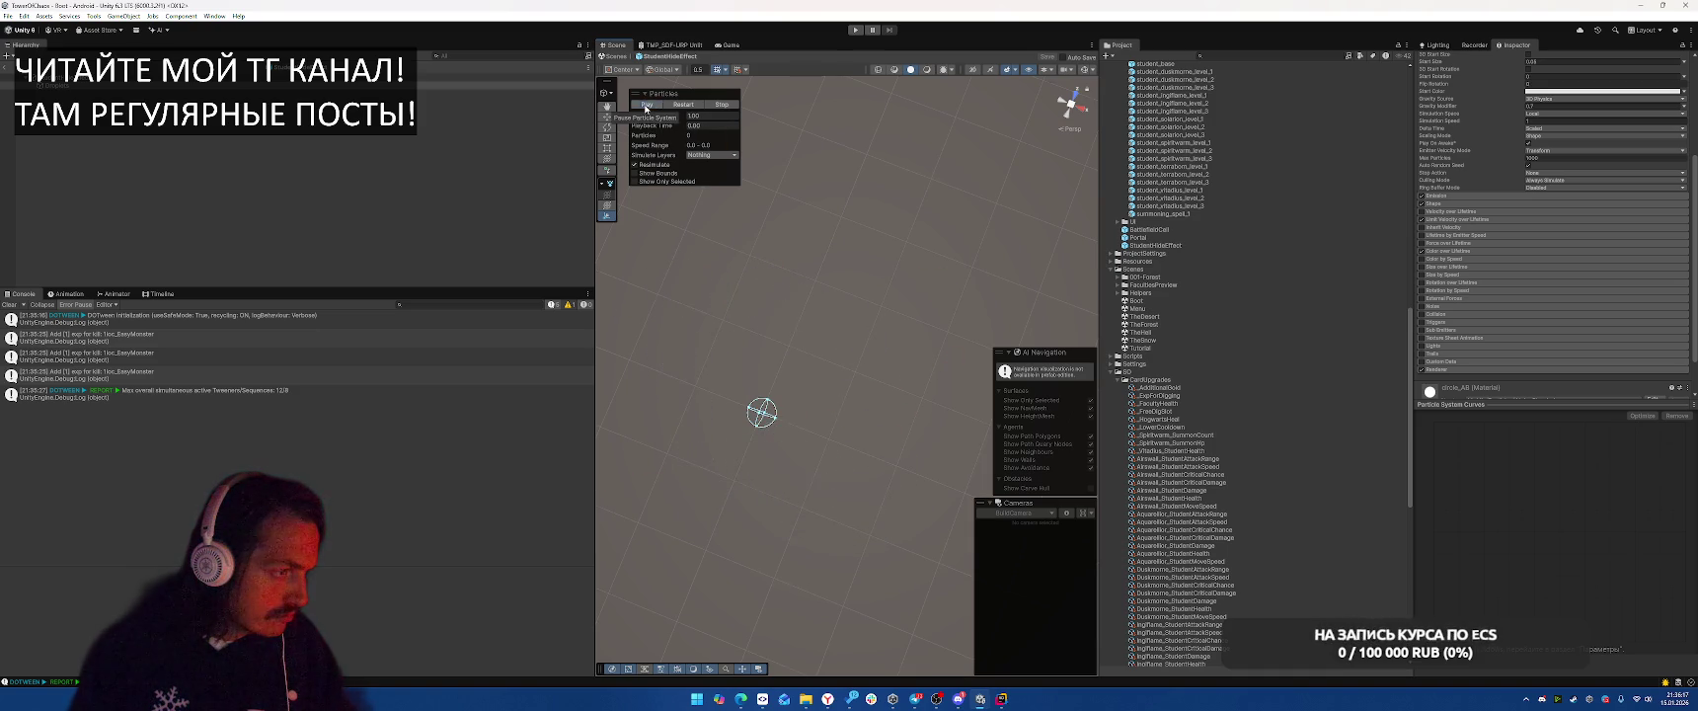
{"action": "left_click", "coordinate": [647, 104]}
{"action": "left_click", "coordinate": [646, 105]}
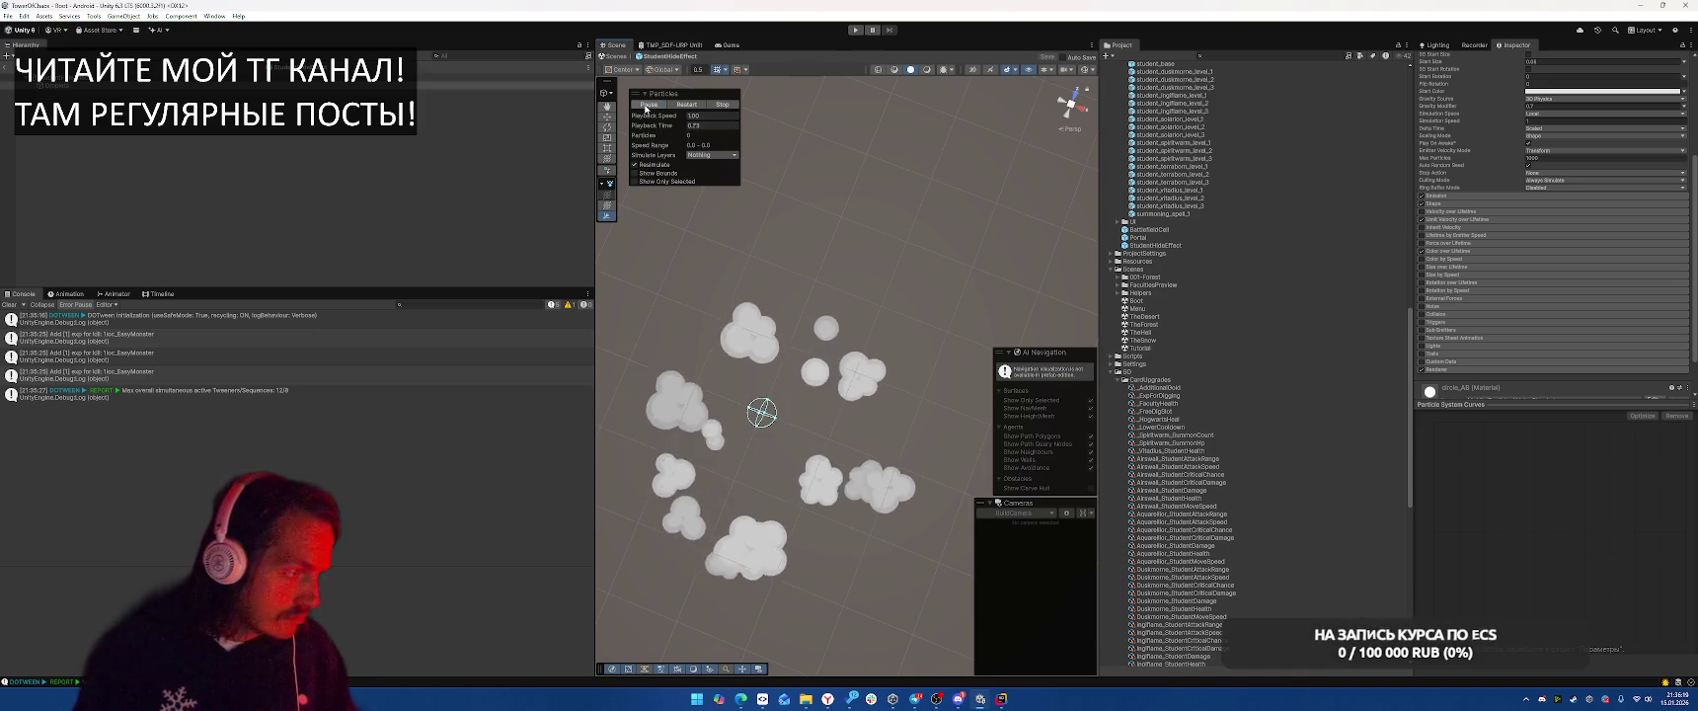
{"action": "left_click", "coordinate": [647, 105]}
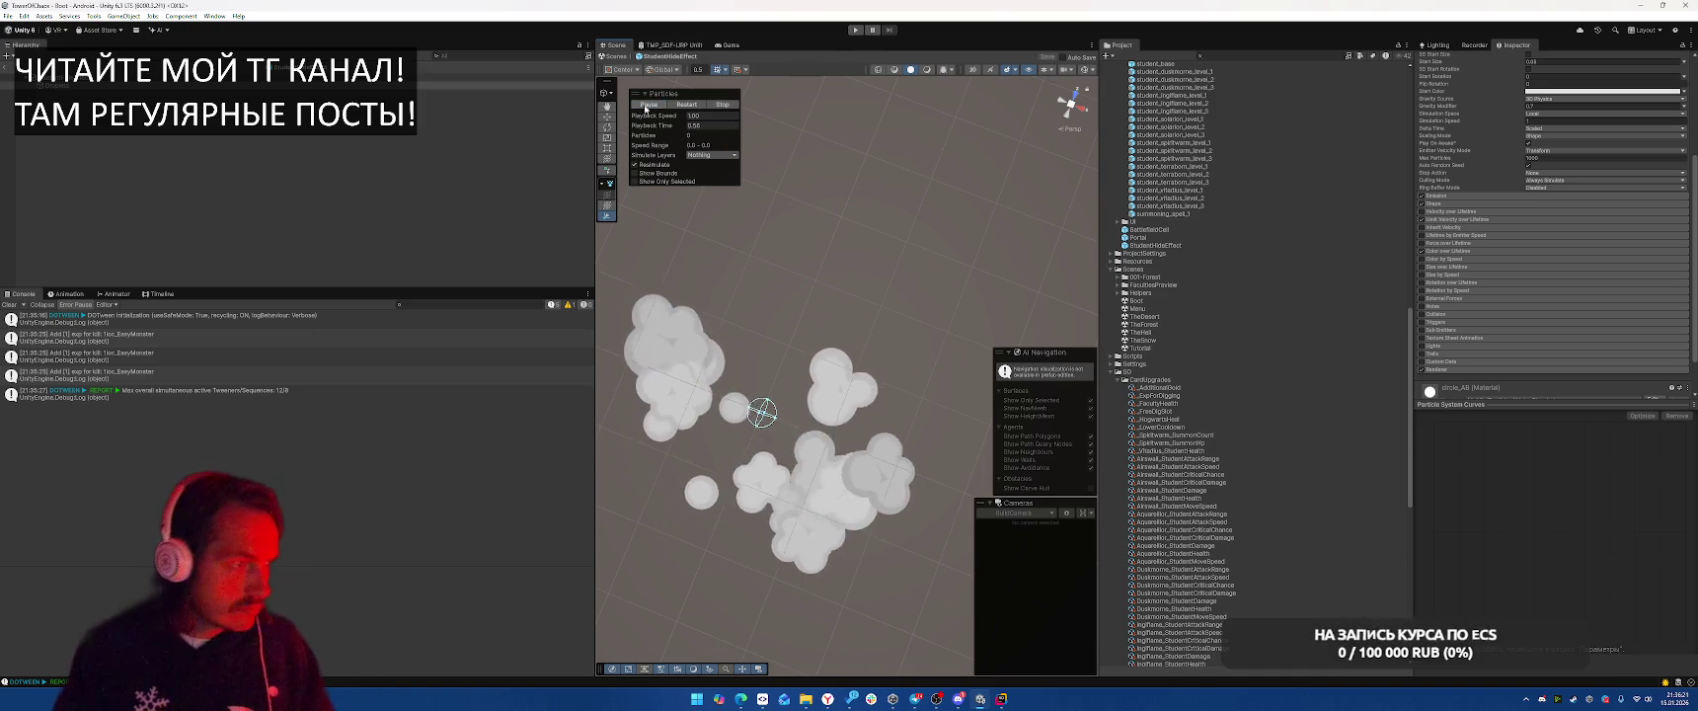
{"action": "scroll", "coordinate": [1570, 198], "scroll_direction": "up", "scroll_amount": 5}
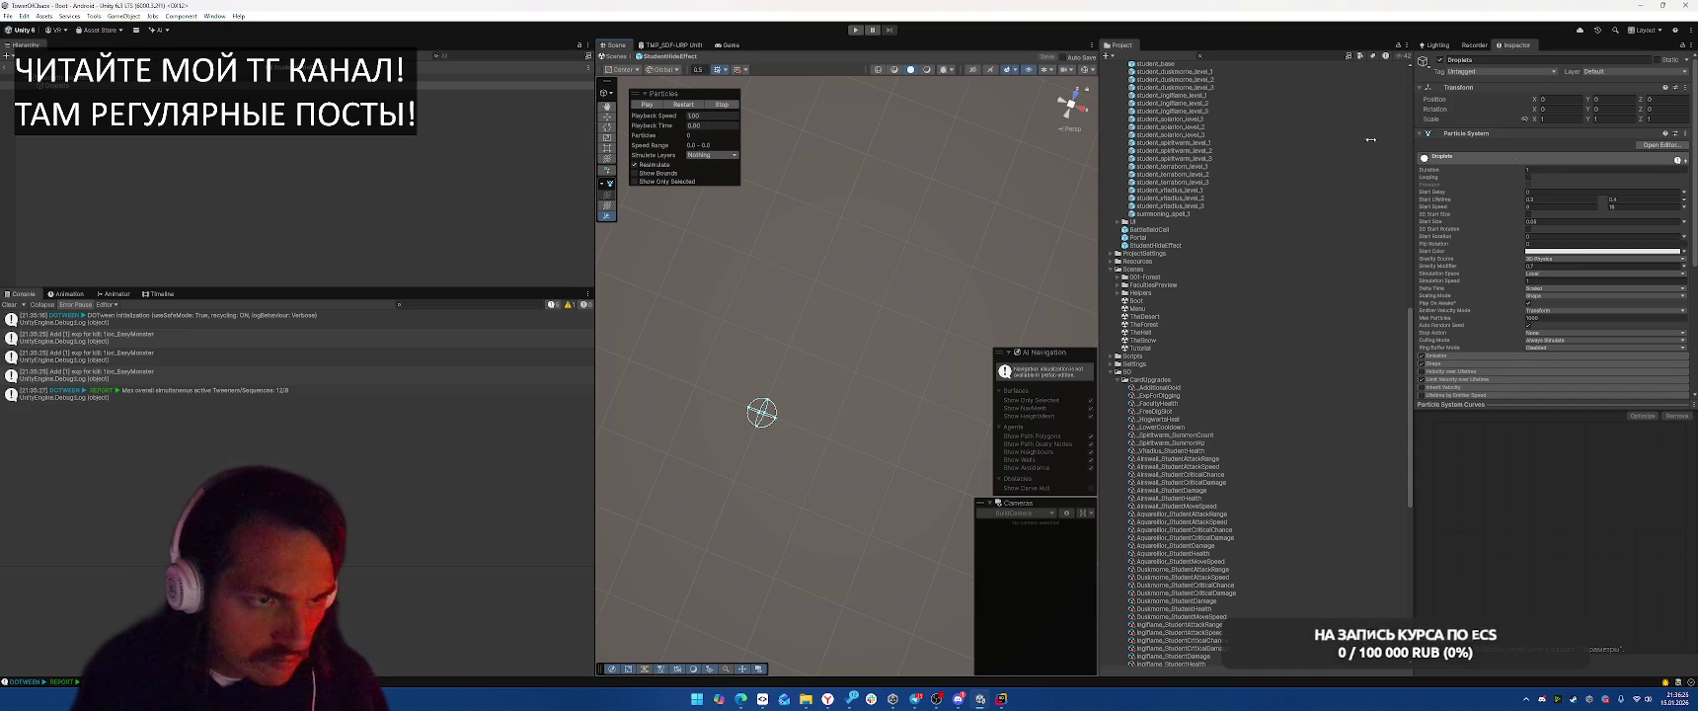
Replay the StudentHideEffect root burst repeatedly to check the grey puff cluster, then enter Play mode with Ctrl+P
{"action": "left_click", "coordinate": [197, 77]}
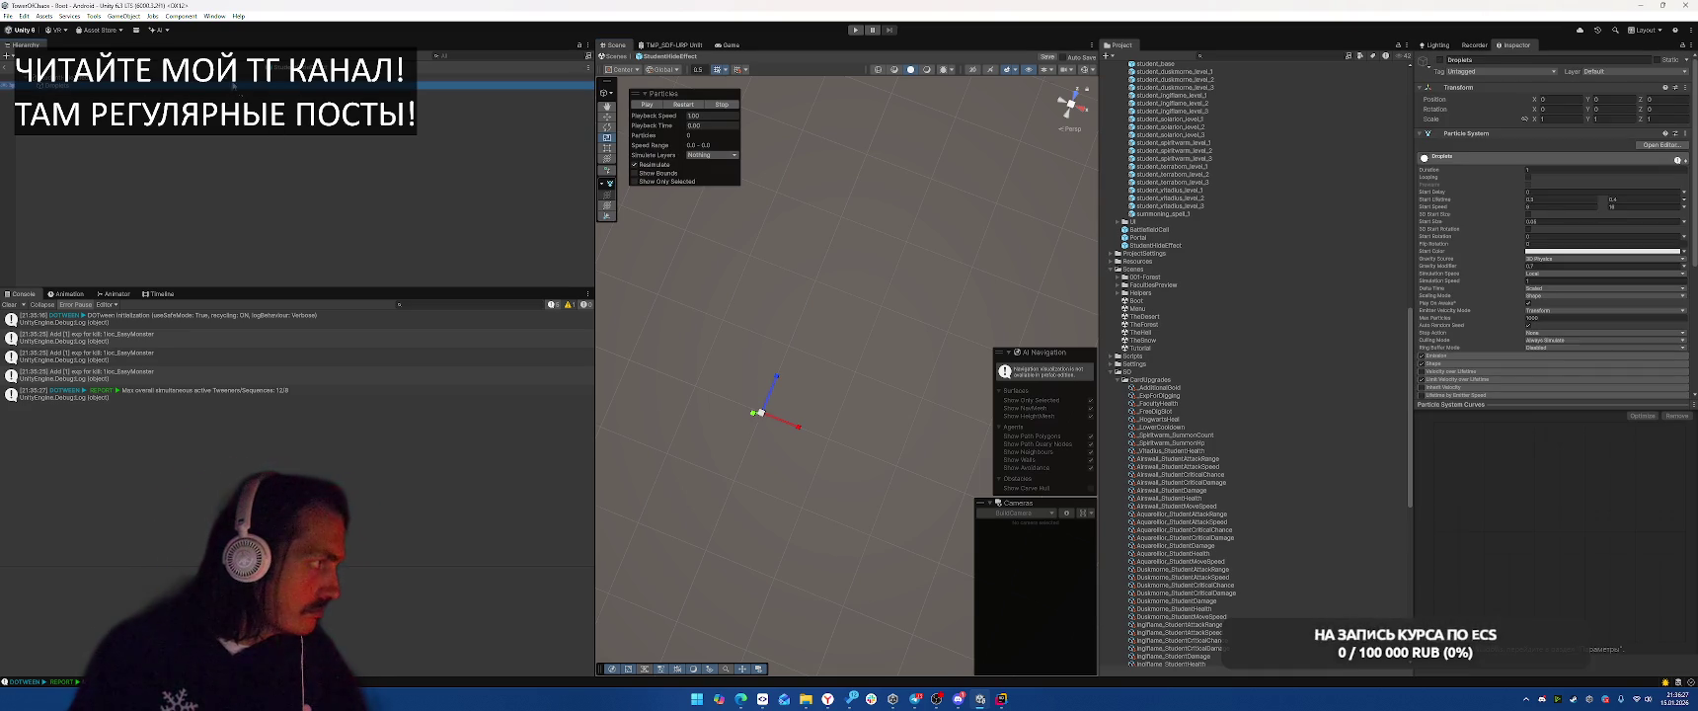
{"action": "left_click", "coordinate": [659, 107]}
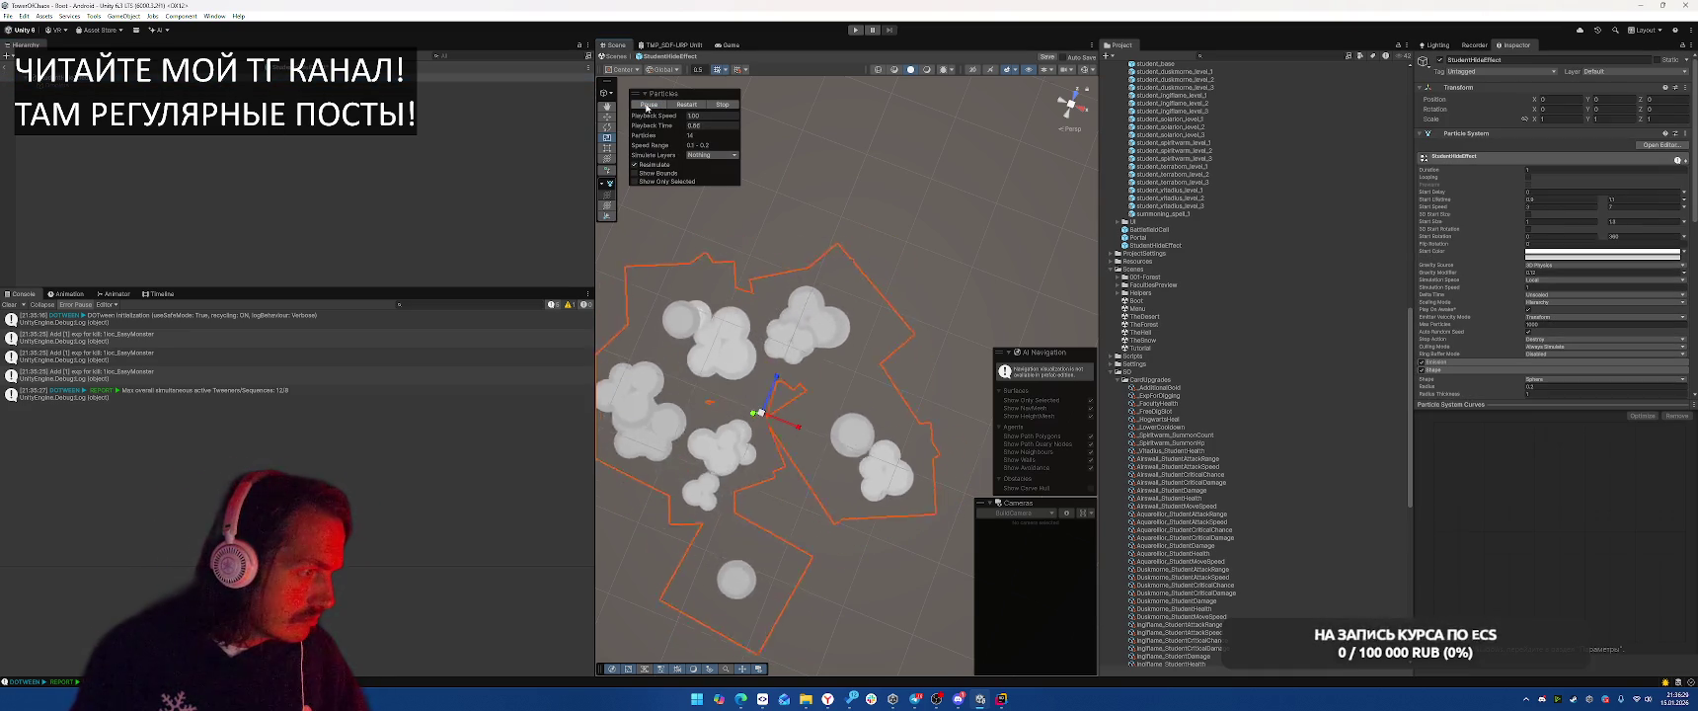
{"action": "left_click", "coordinate": [648, 106]}
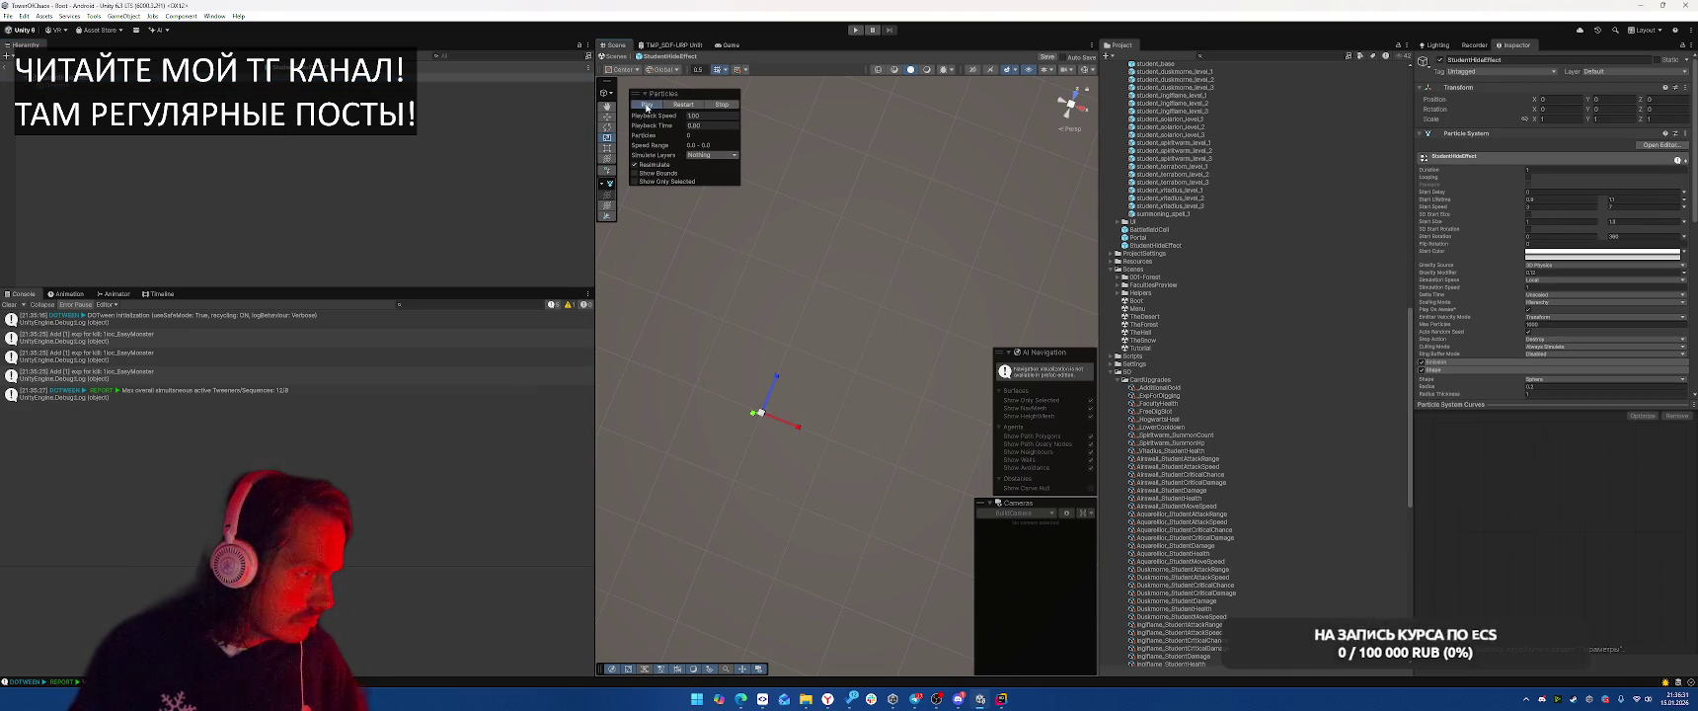
{"action": "left_click", "coordinate": [647, 105]}
{"action": "left_click", "coordinate": [647, 105]}
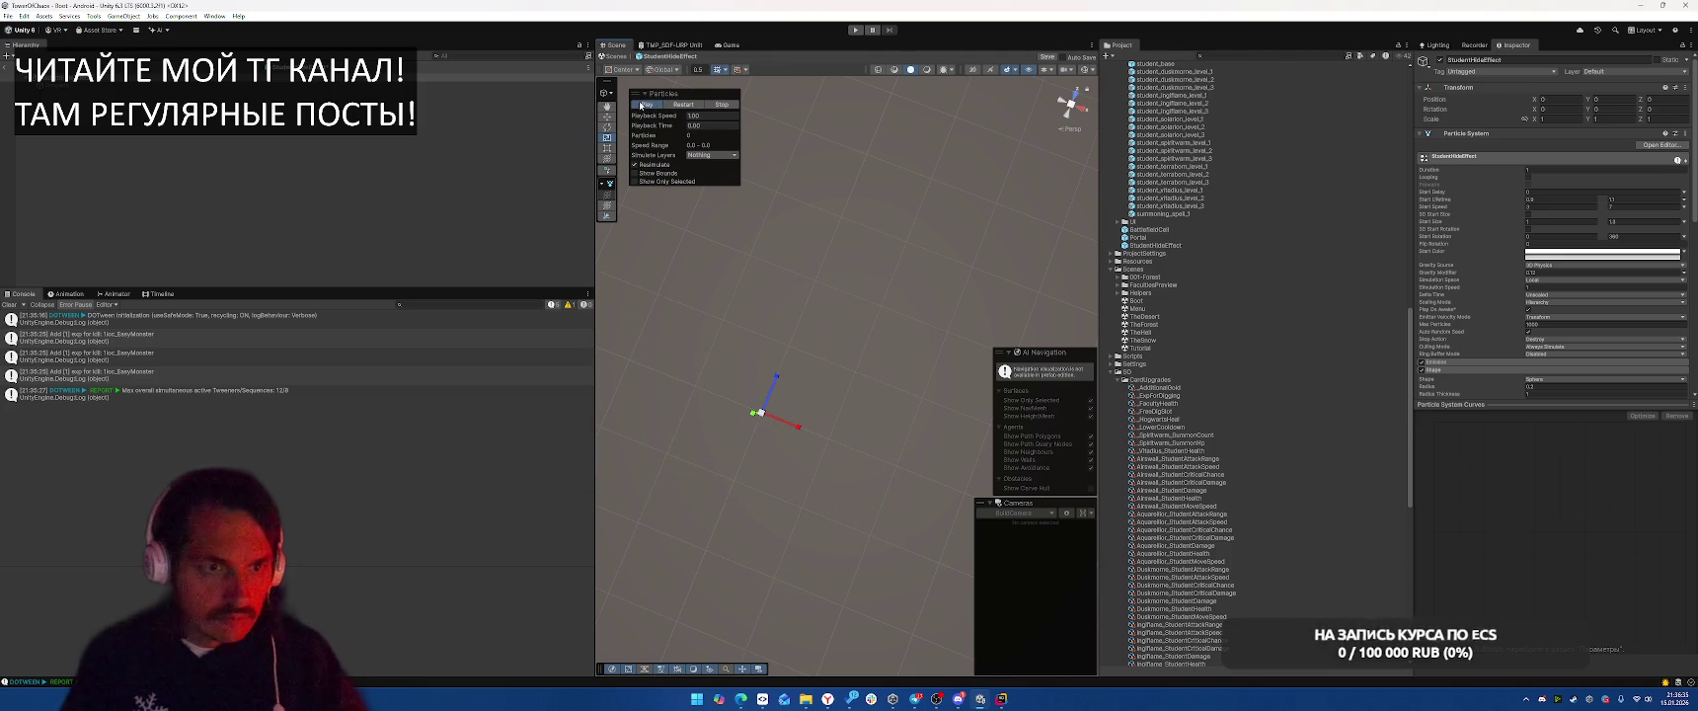
{"action": "left_click", "coordinate": [642, 105]}
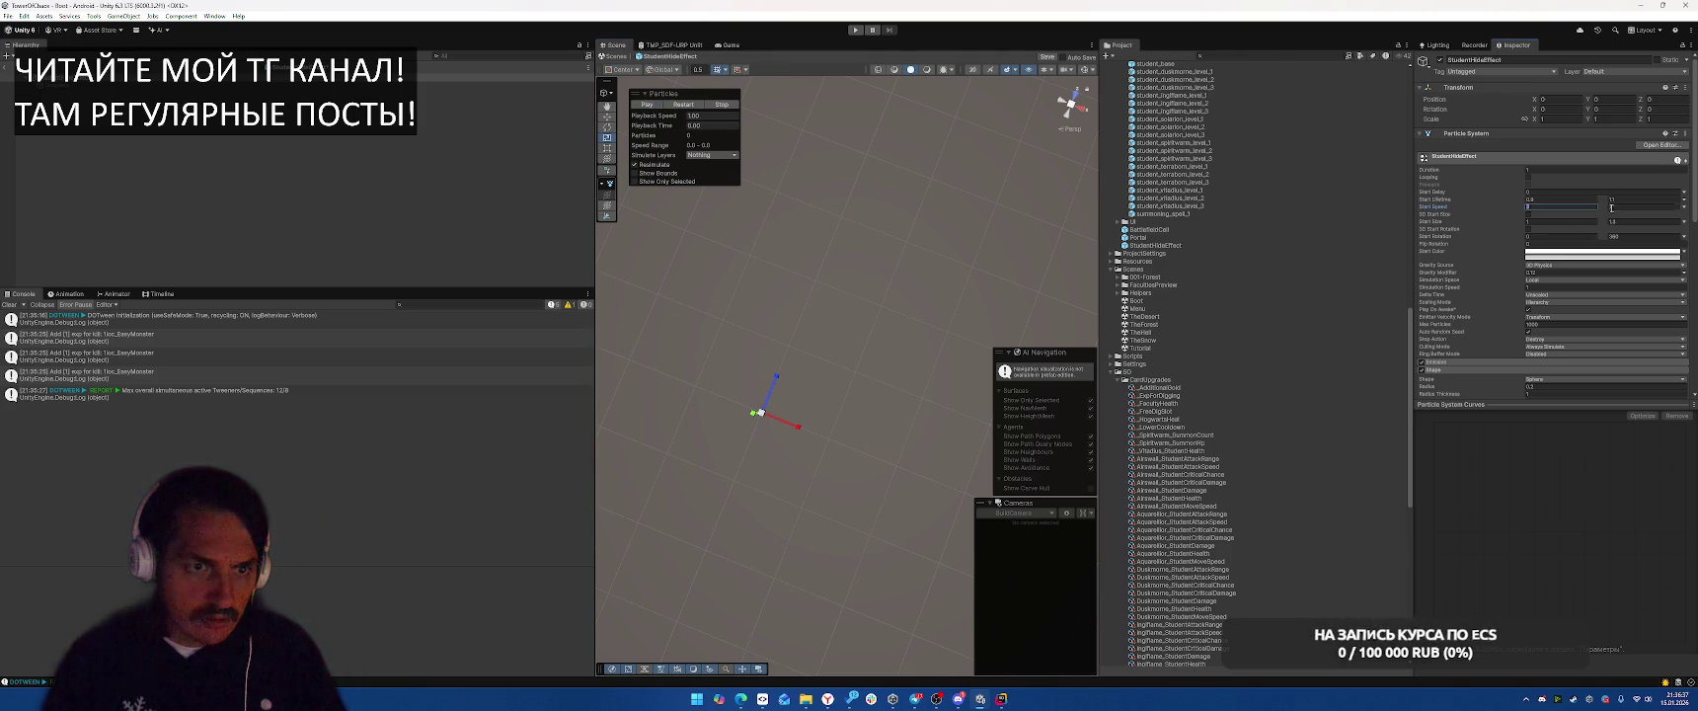
{"action": "left_click", "coordinate": [649, 106]}
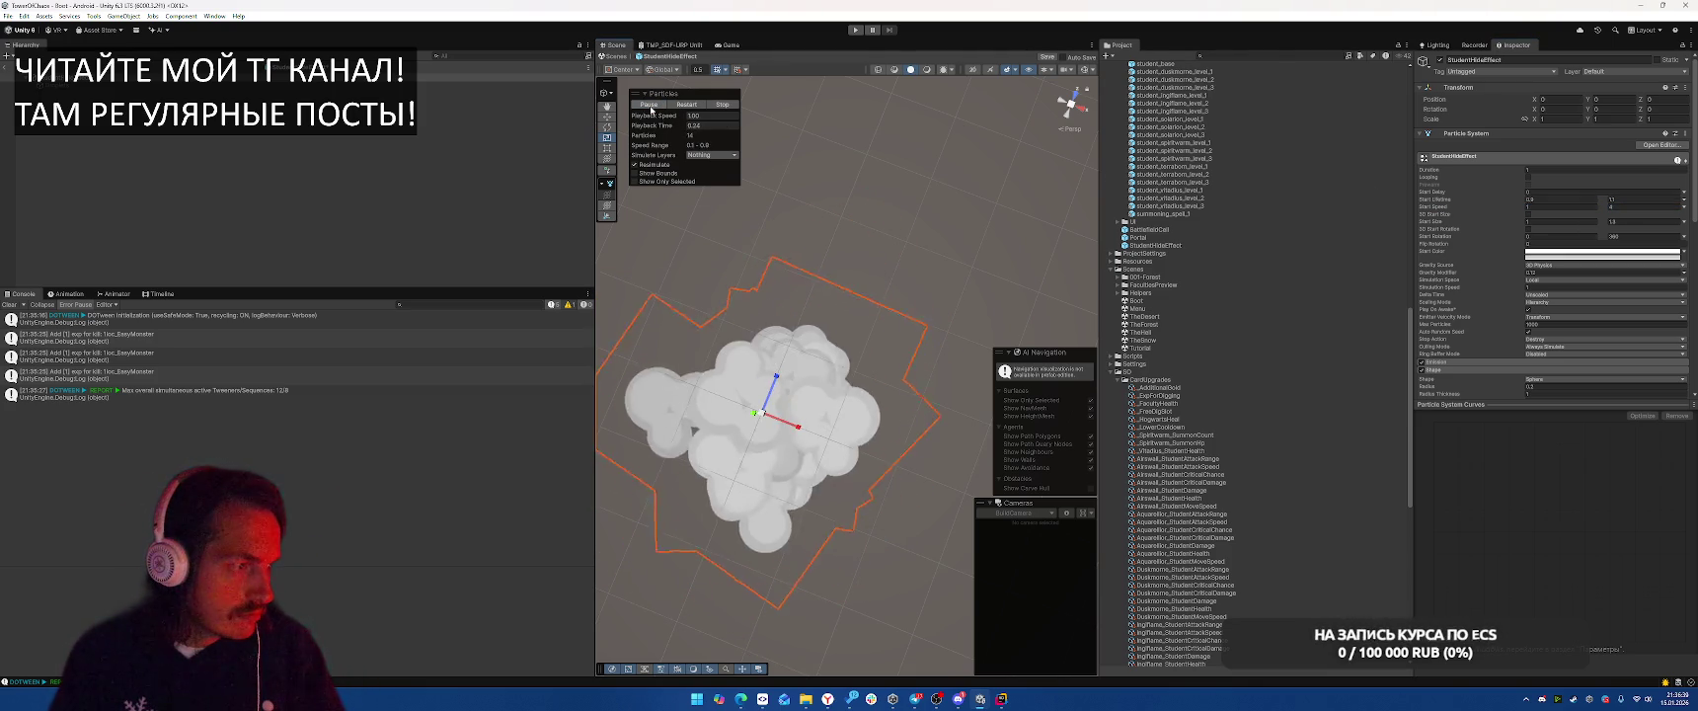
{"action": "left_click", "coordinate": [651, 106]}
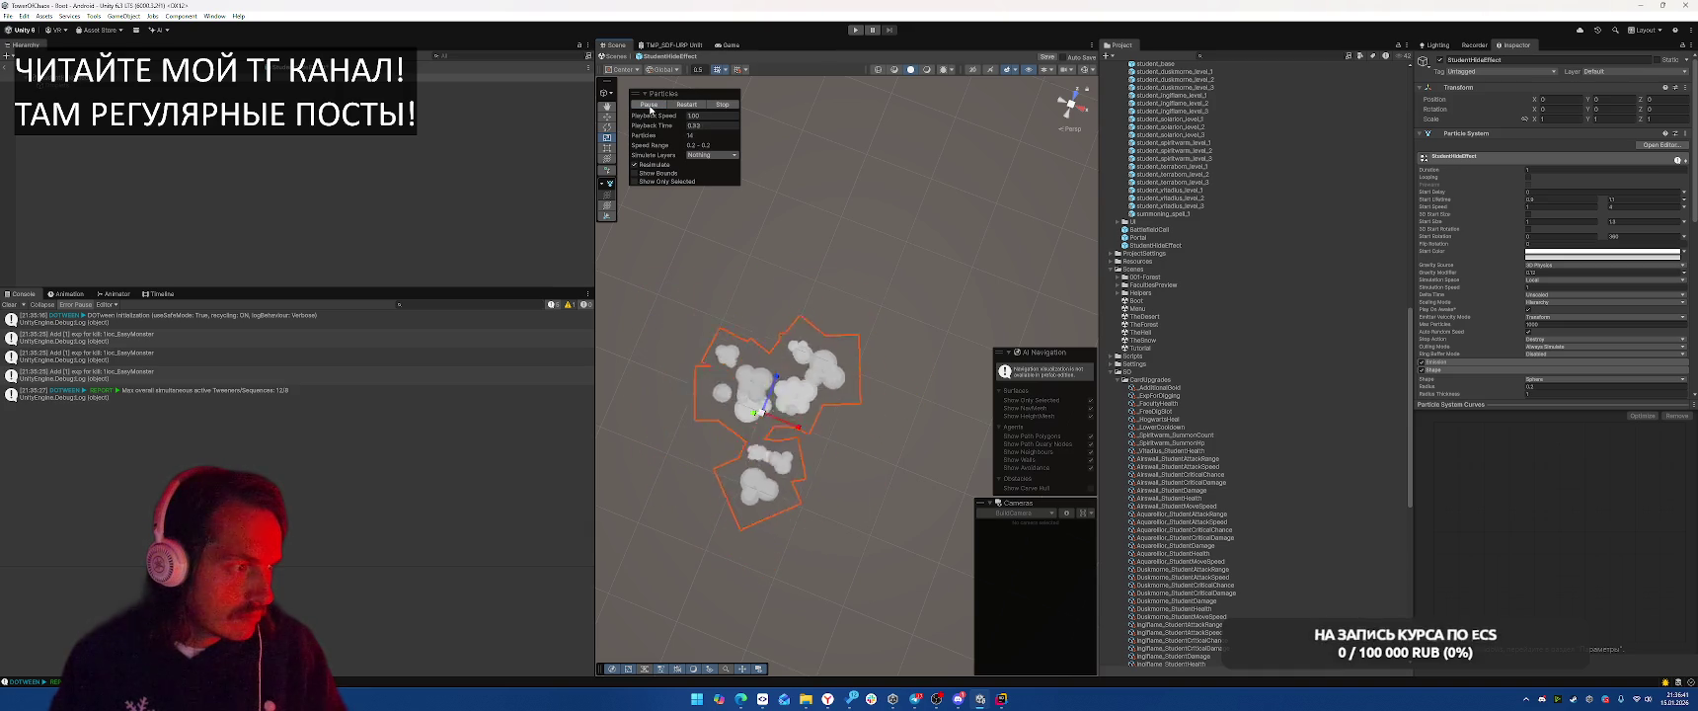
{"action": "left_click", "coordinate": [651, 105]}
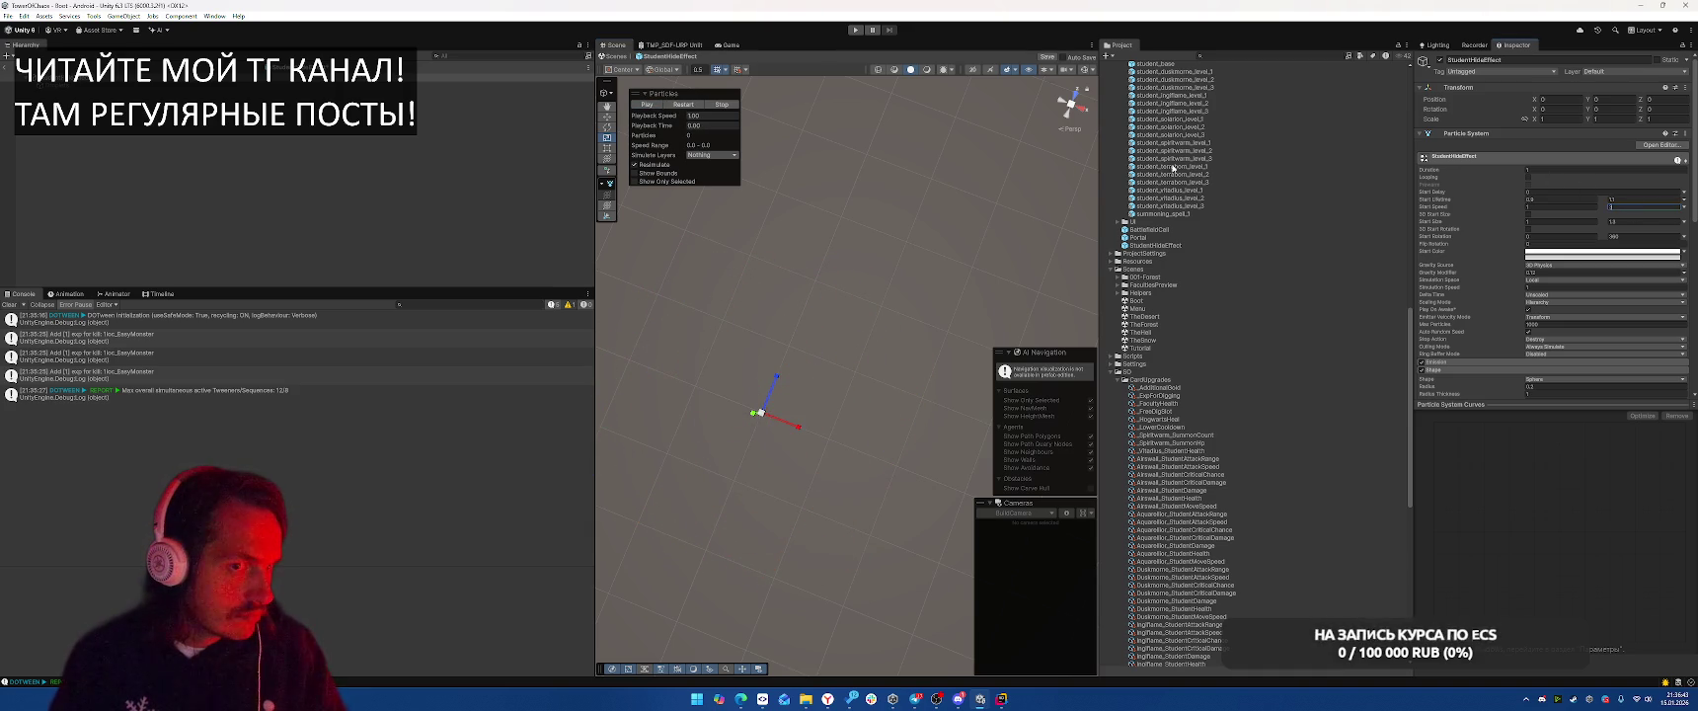
{"action": "left_click", "coordinate": [679, 104]}
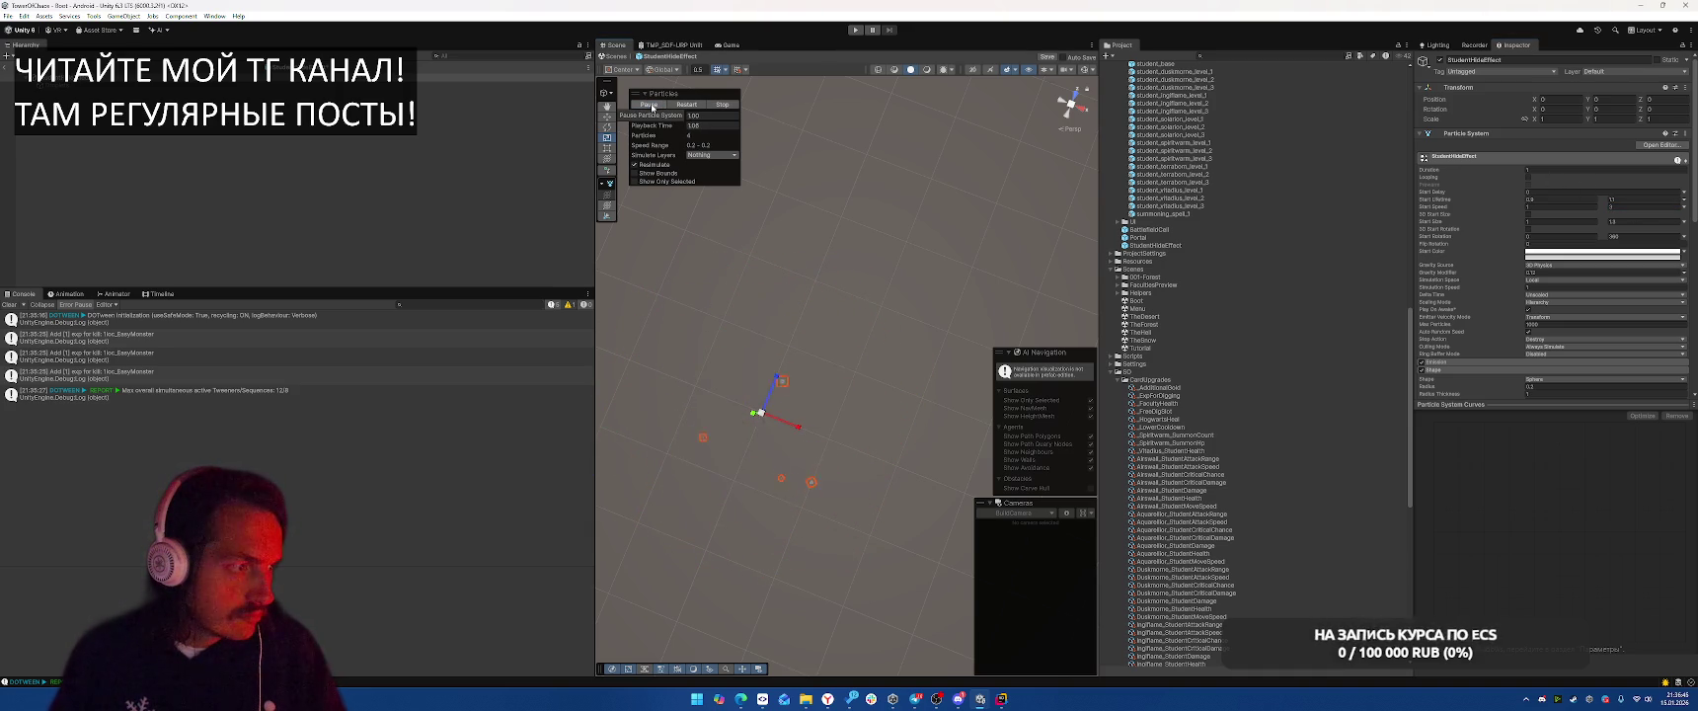
{"action": "left_click", "coordinate": [650, 106]}
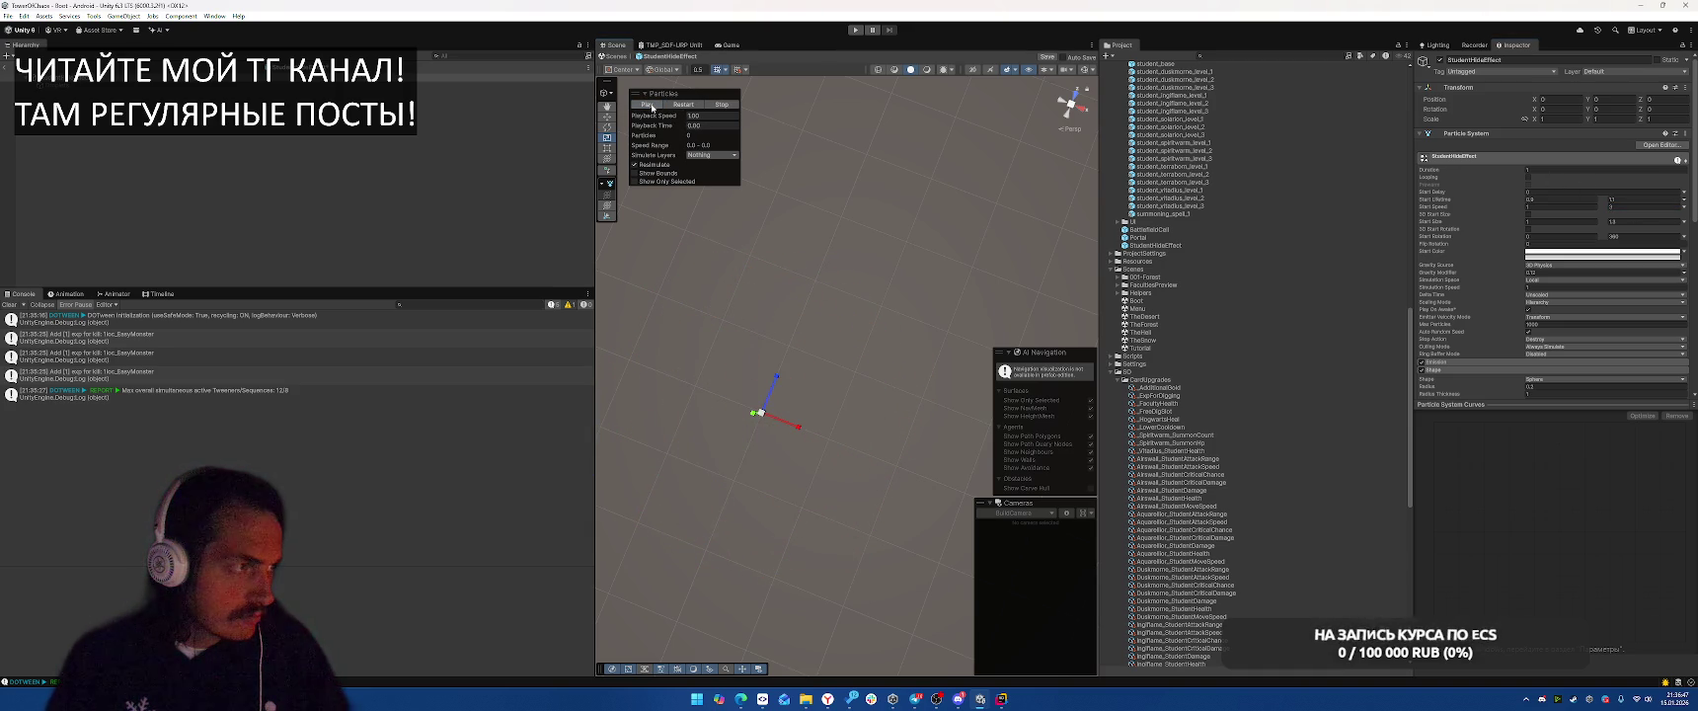
{"action": "left_click", "coordinate": [648, 106]}
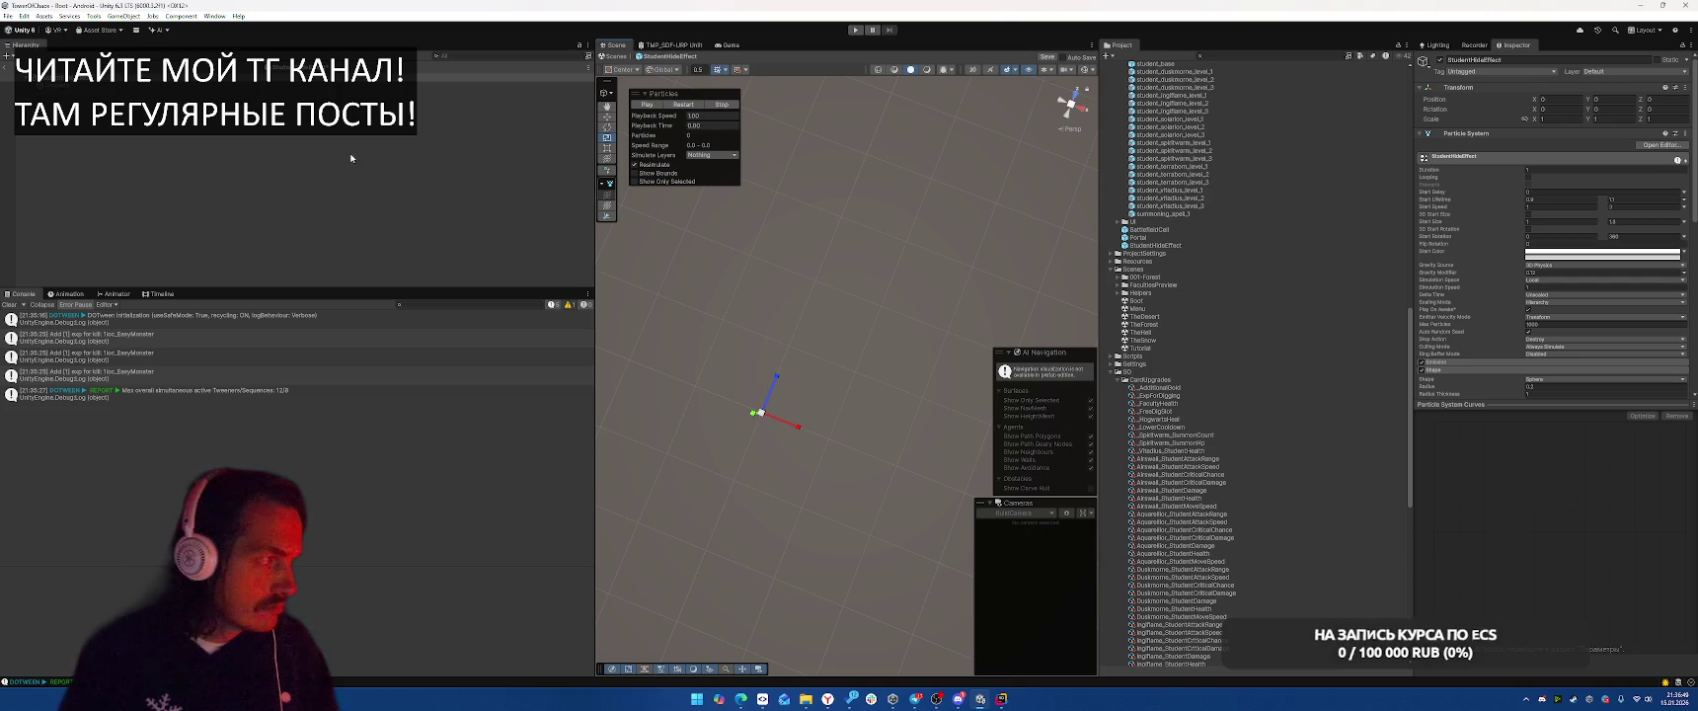
{"action": "left_click", "coordinate": [642, 105]}
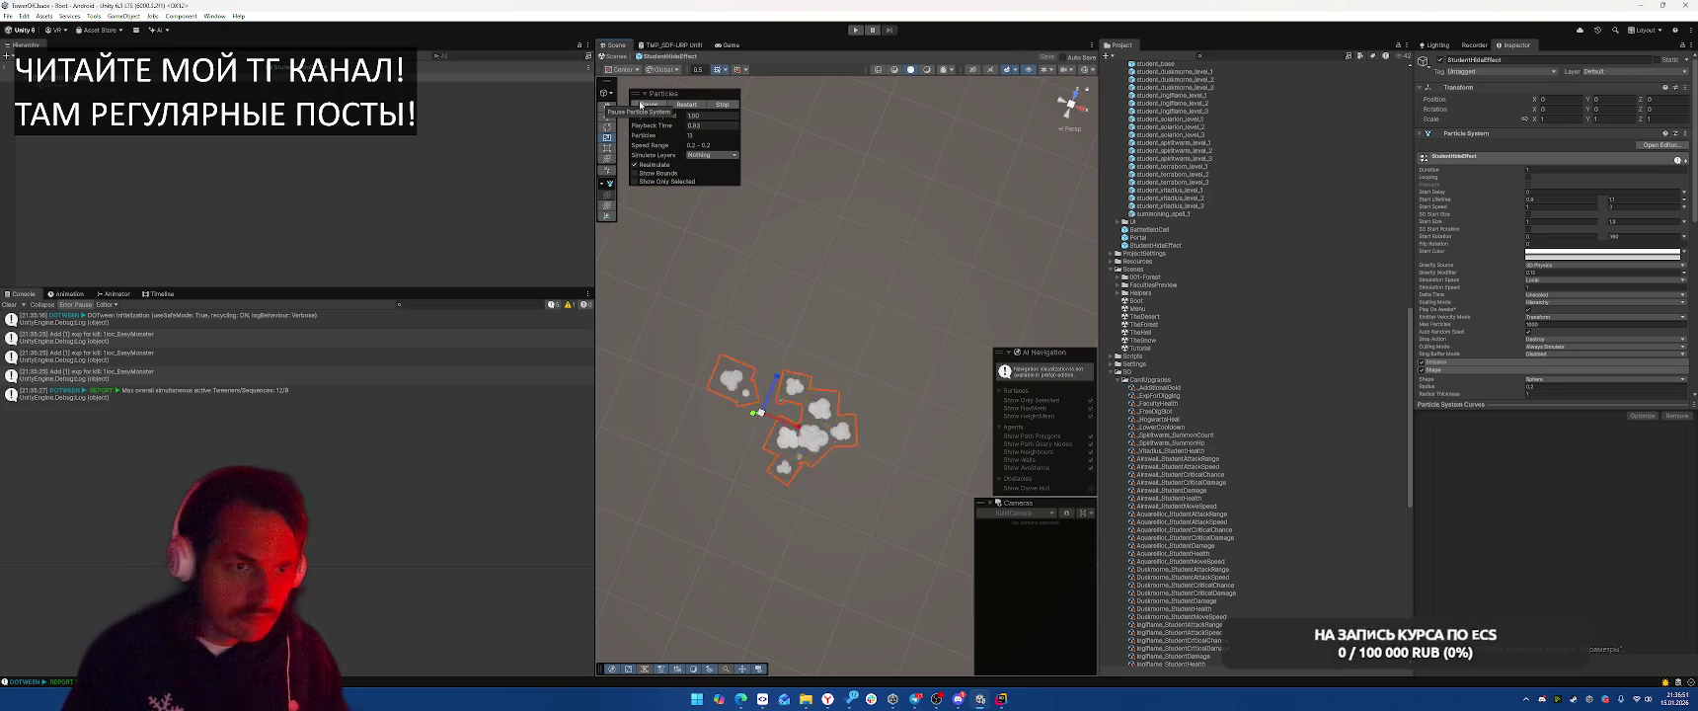
{"action": "left_click", "coordinate": [642, 105]}
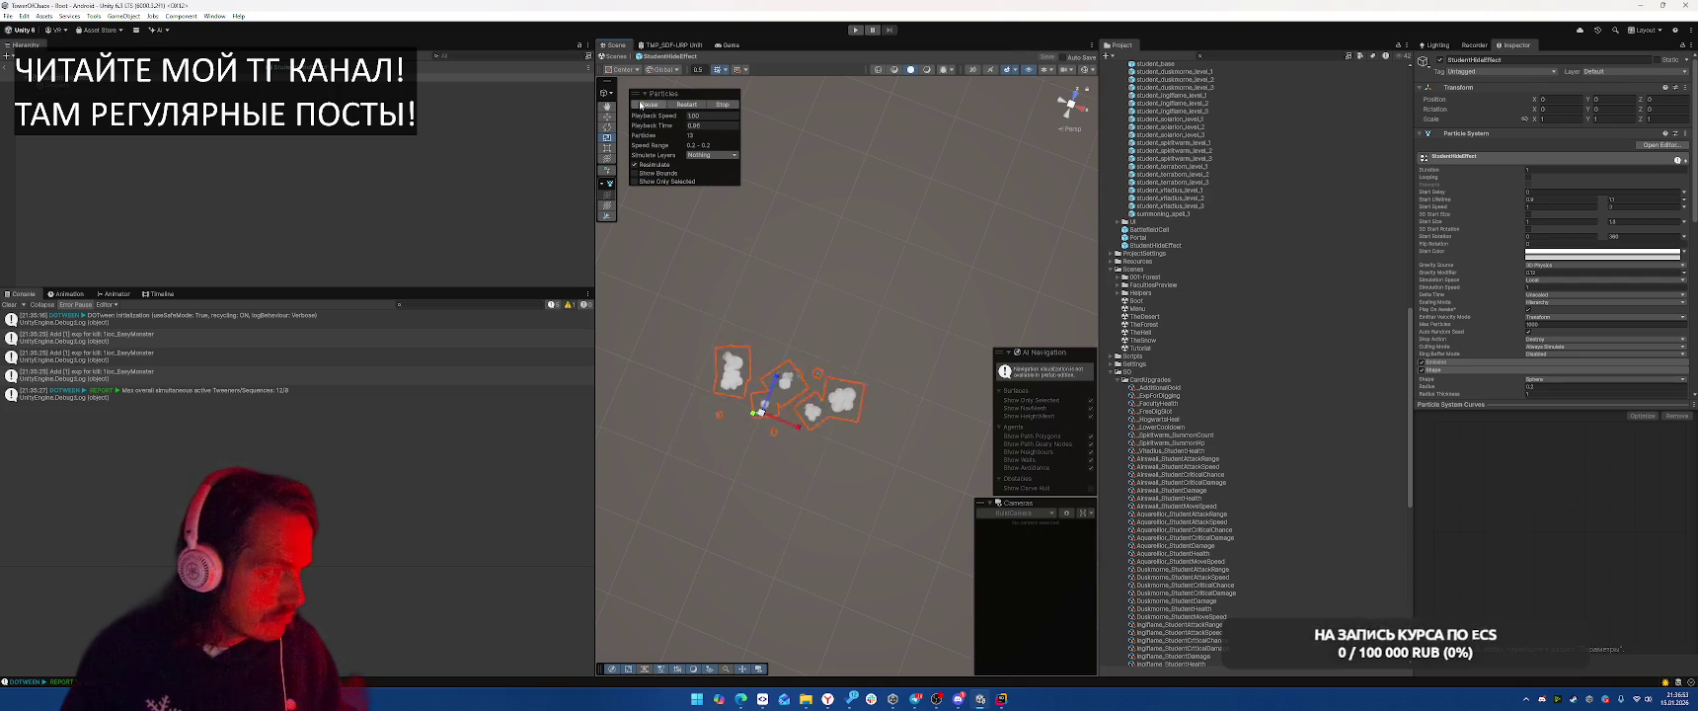
{"action": "left_click", "coordinate": [642, 106]}
{"action": "key", "text": "ctrl+p"}
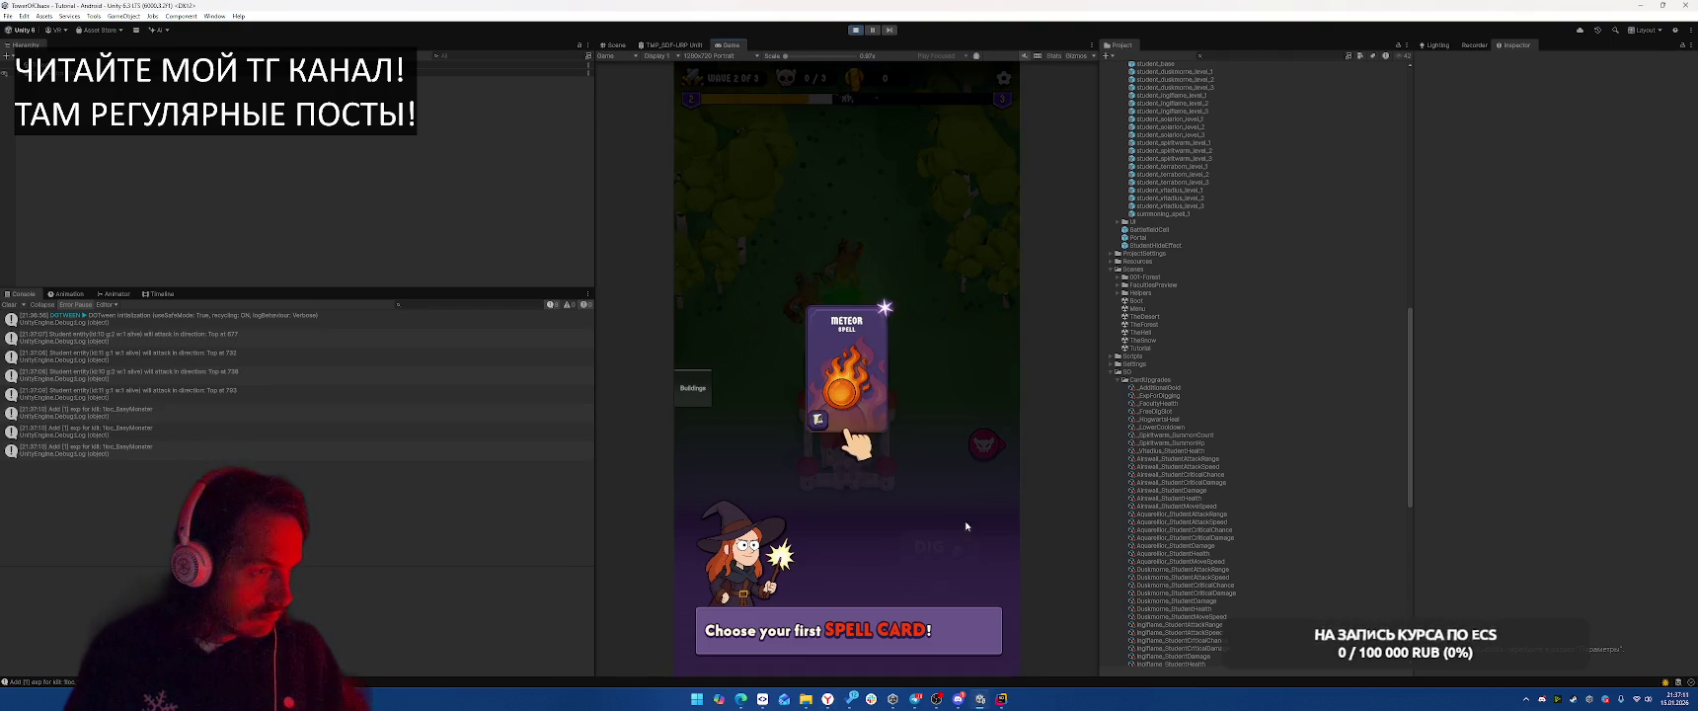
Pick and cast the Meteor spell, then dig and choose the Terraborn Faculty power
{"action": "left_click", "coordinate": [858, 406]}
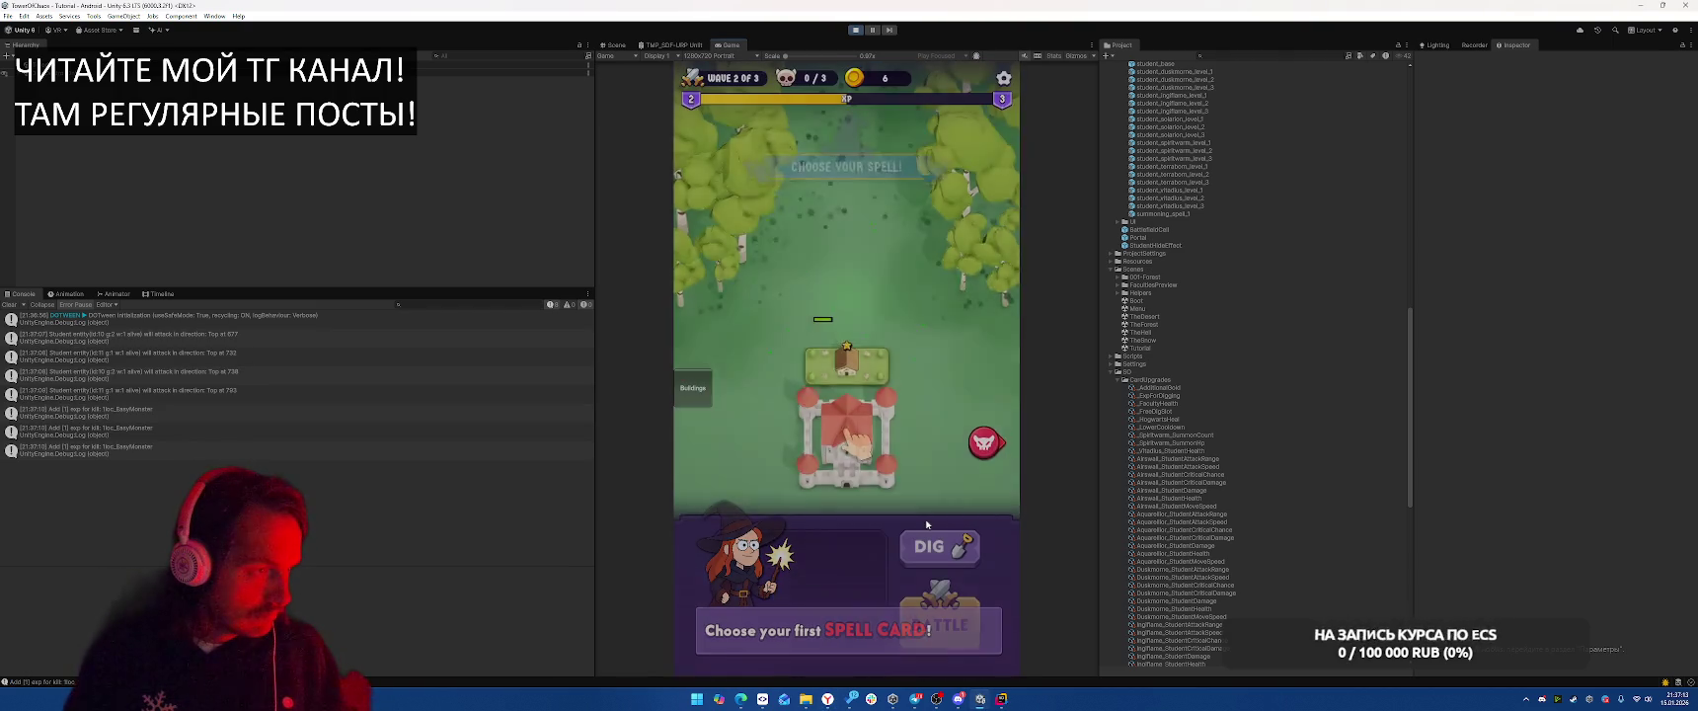
{"action": "left_click", "coordinate": [943, 624]}
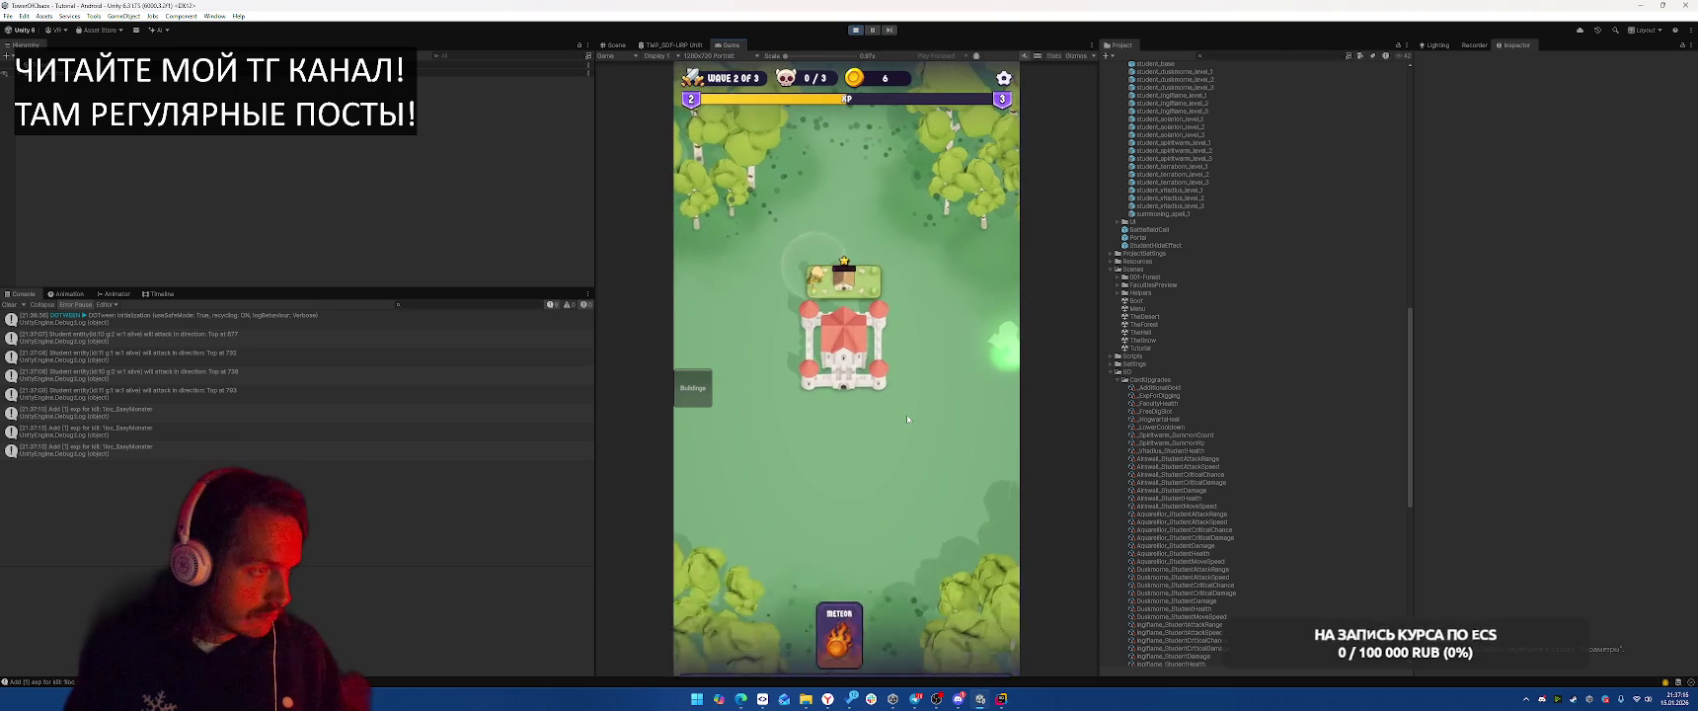
{"action": "left_click_drag", "start_coordinate": [847, 598], "coordinate": [939, 298]}
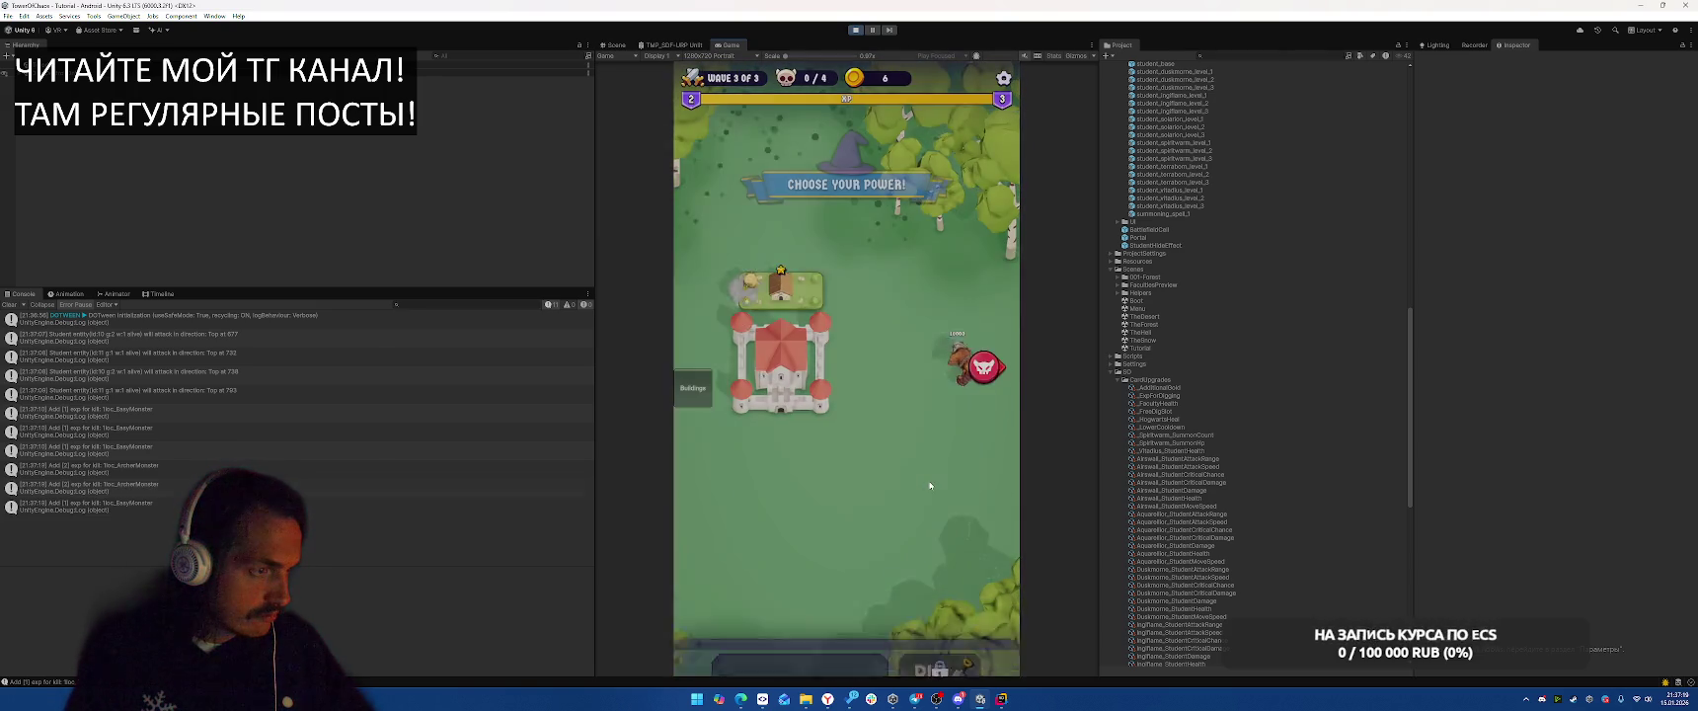
{"action": "left_click", "coordinate": [940, 553]}
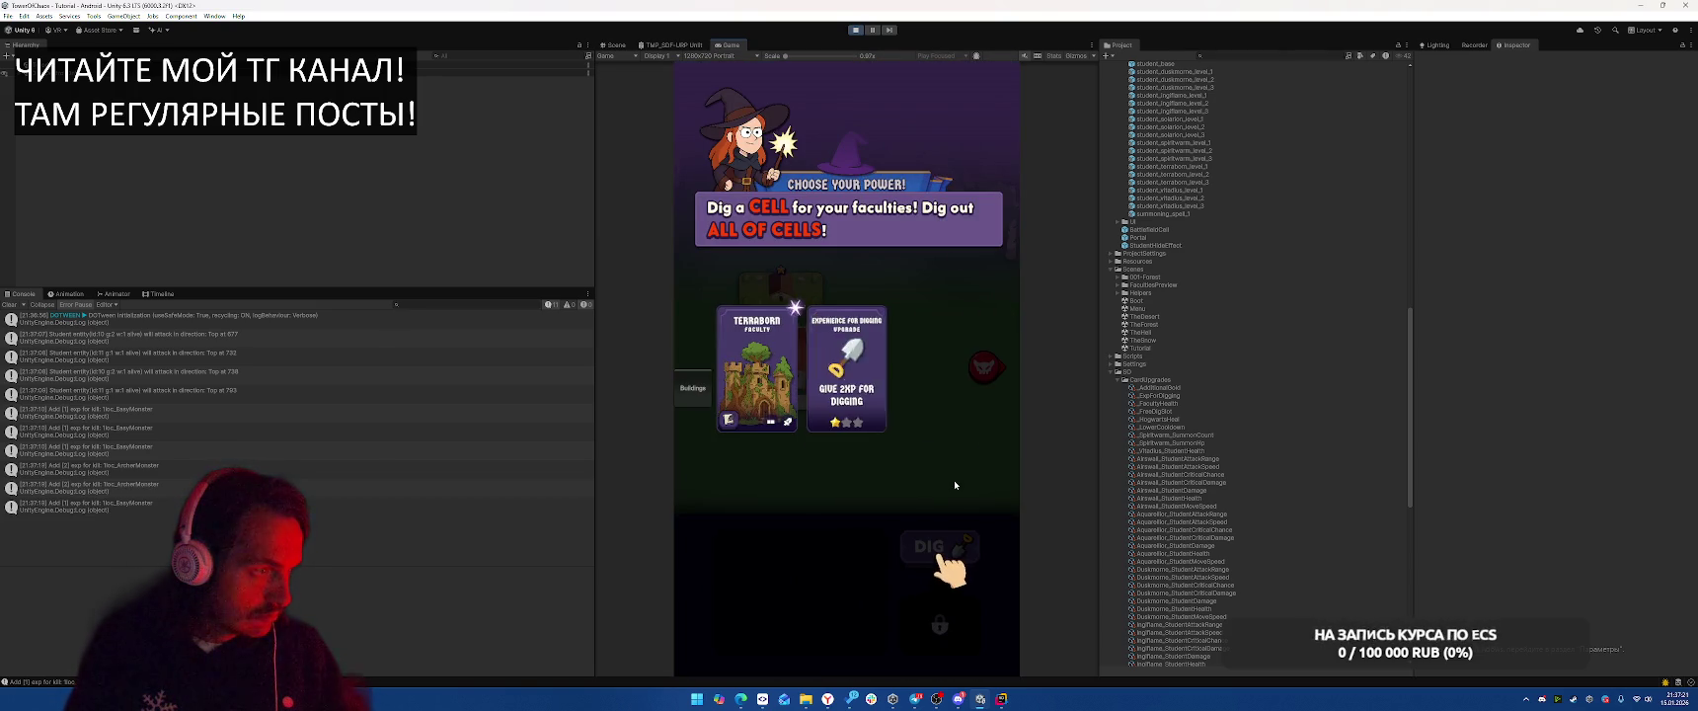
{"action": "left_click", "coordinate": [787, 391]}
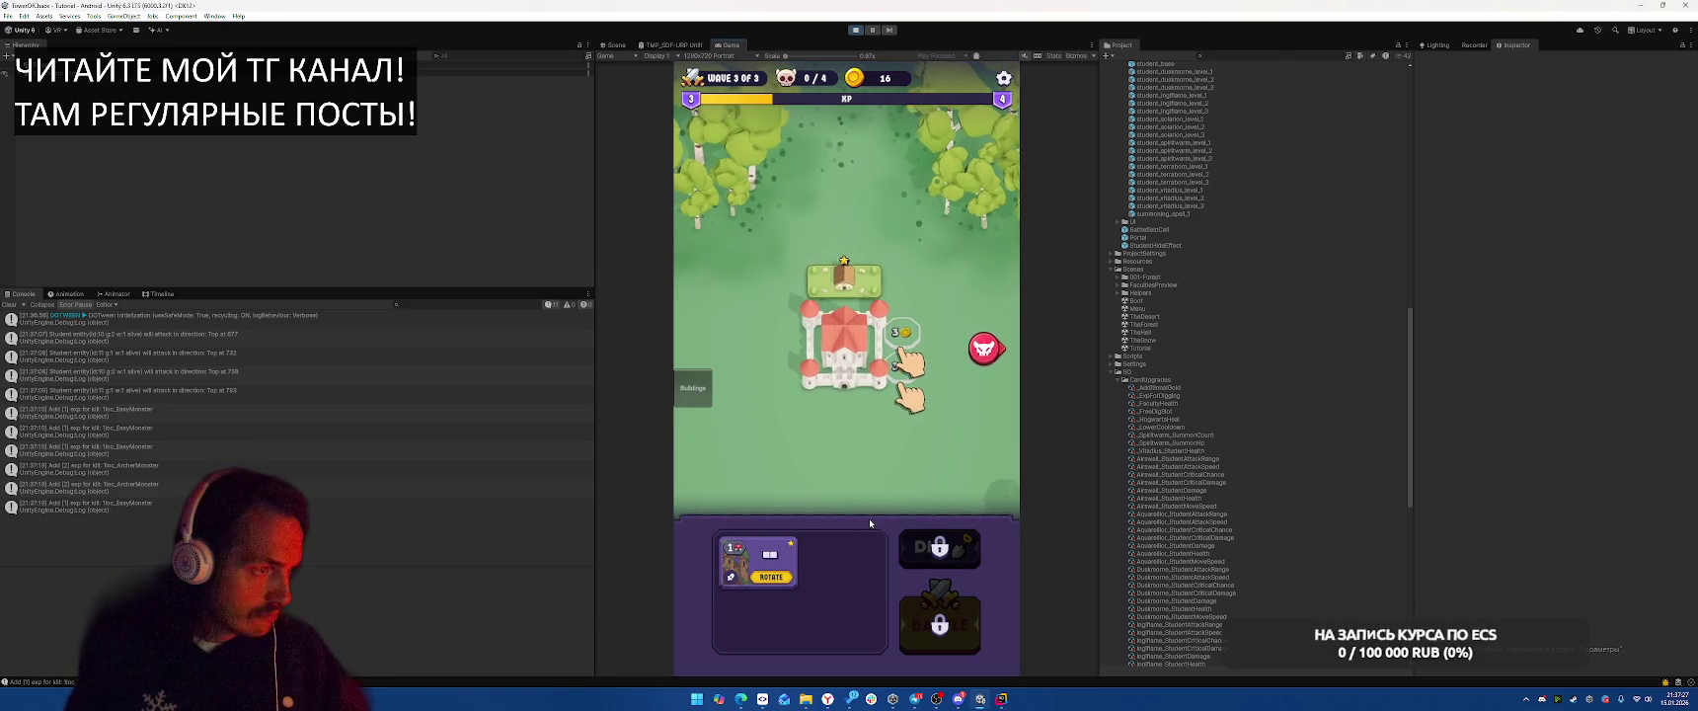
Buy the 3-coin expansion, place the faculty building, win the battle, then stop Play mode
{"action": "left_click", "coordinate": [904, 333]}
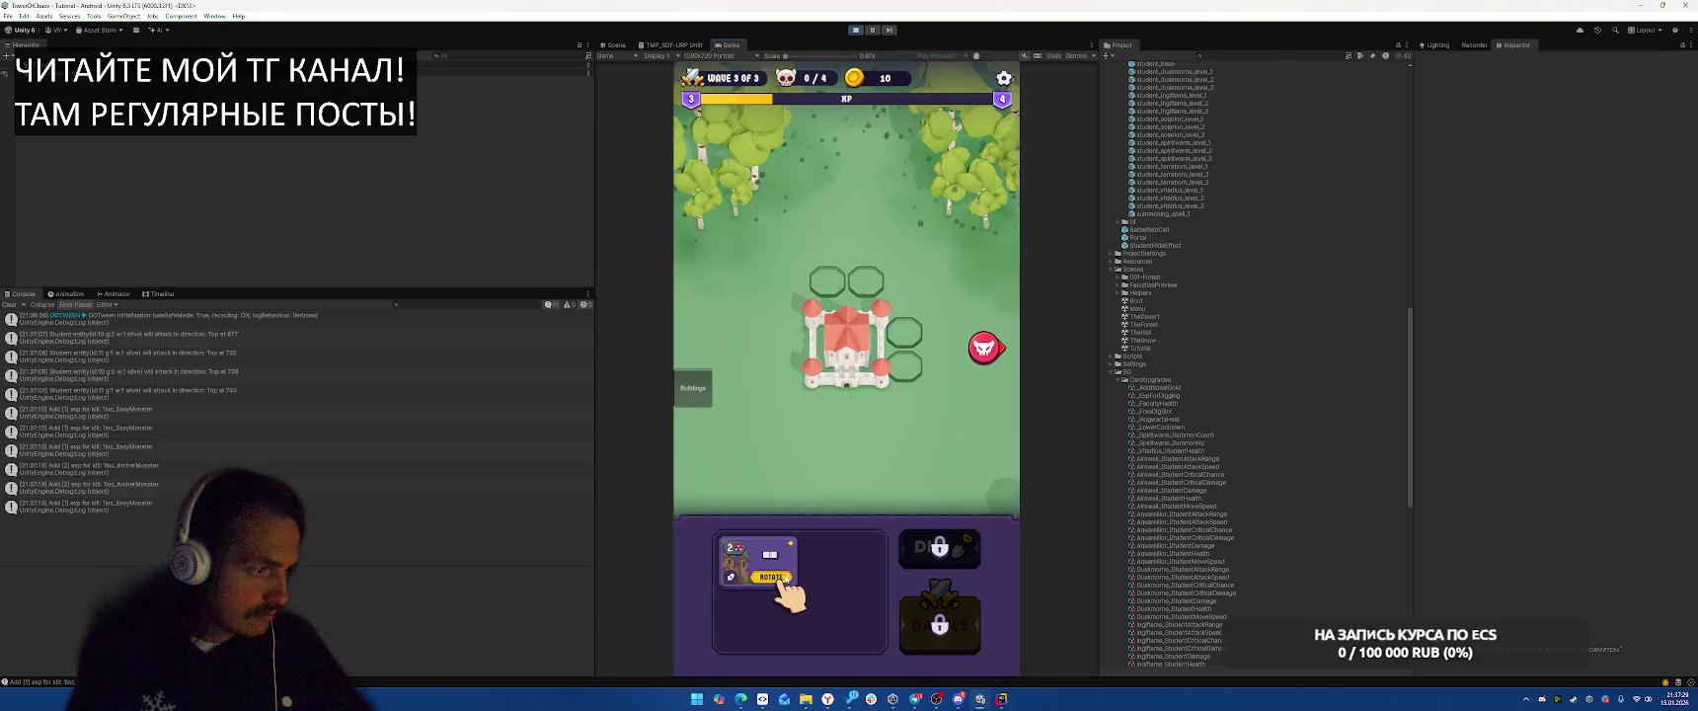
{"action": "left_click_drag", "start_coordinate": [757, 561], "coordinate": [904, 341]}
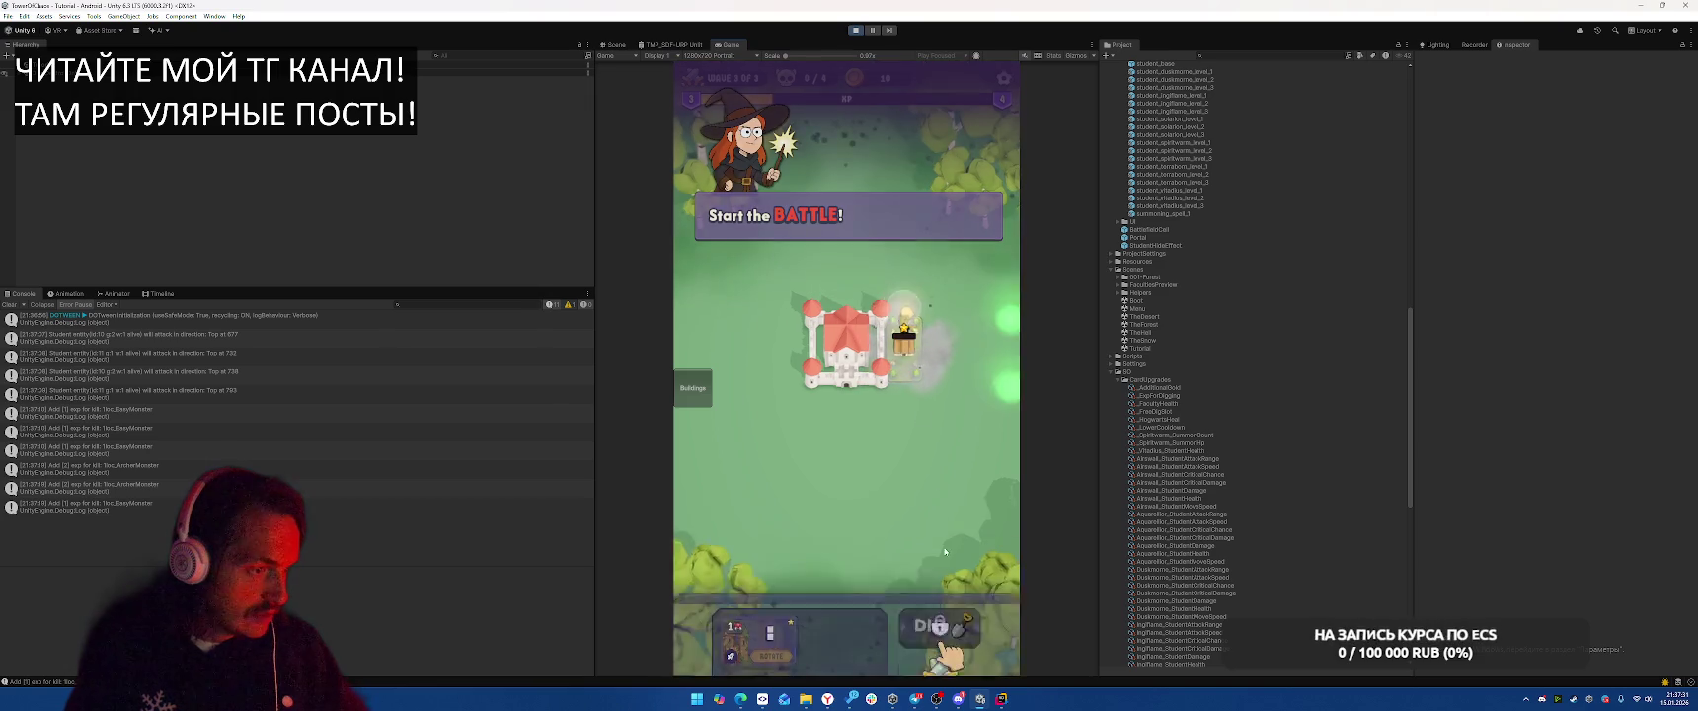
{"action": "left_click", "coordinate": [940, 628]}
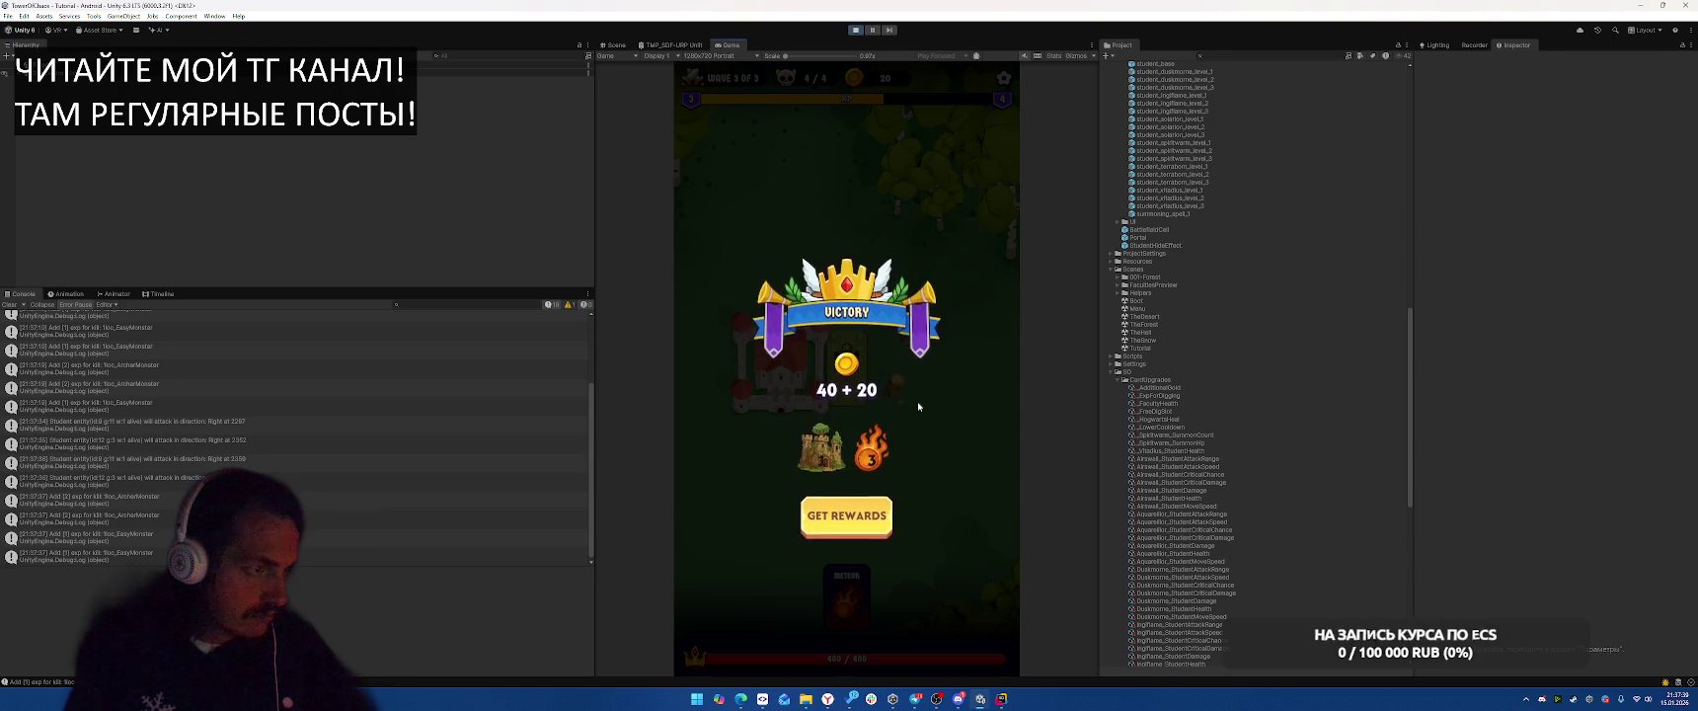
{"action": "left_click", "coordinate": [858, 30]}
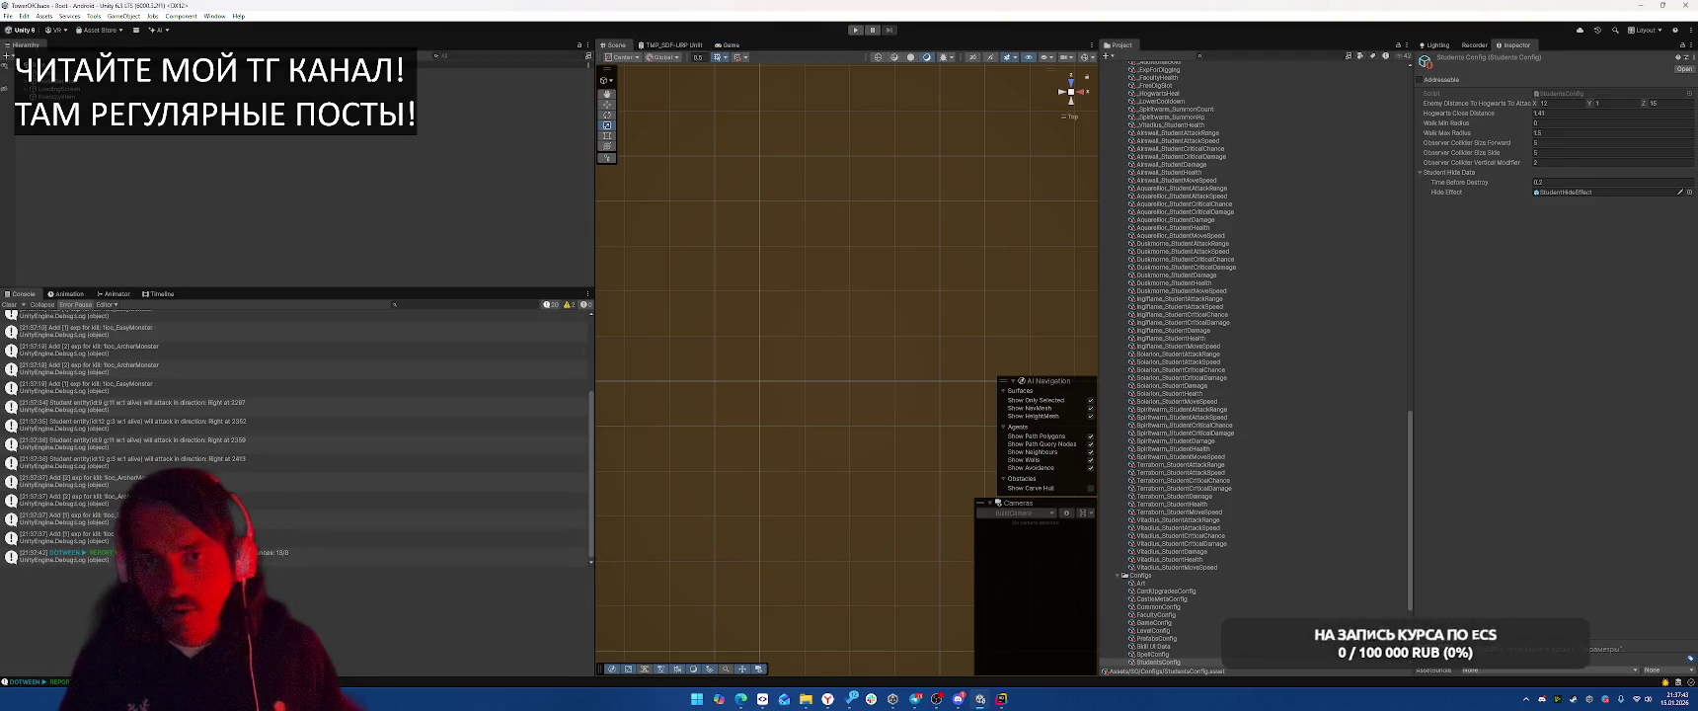